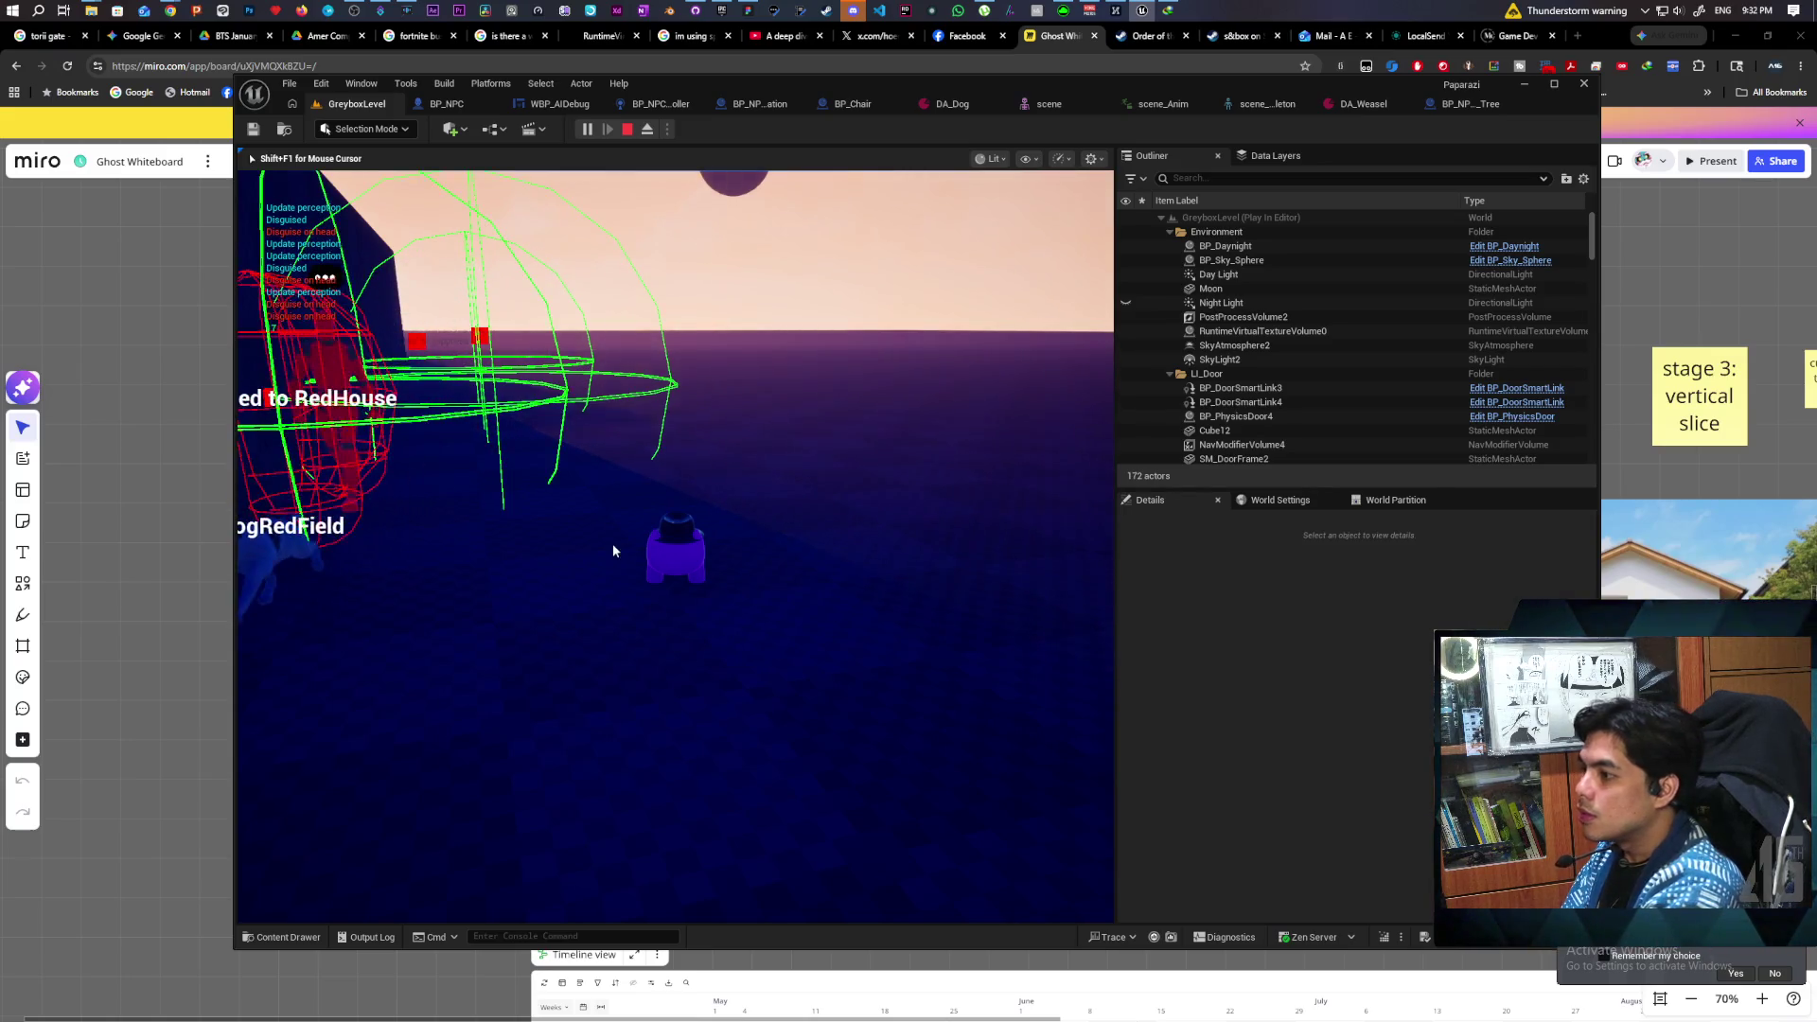
- End the GreyboxLevel Play-In-Editor session with Esc
{"action": "key", "text": "Escape"}
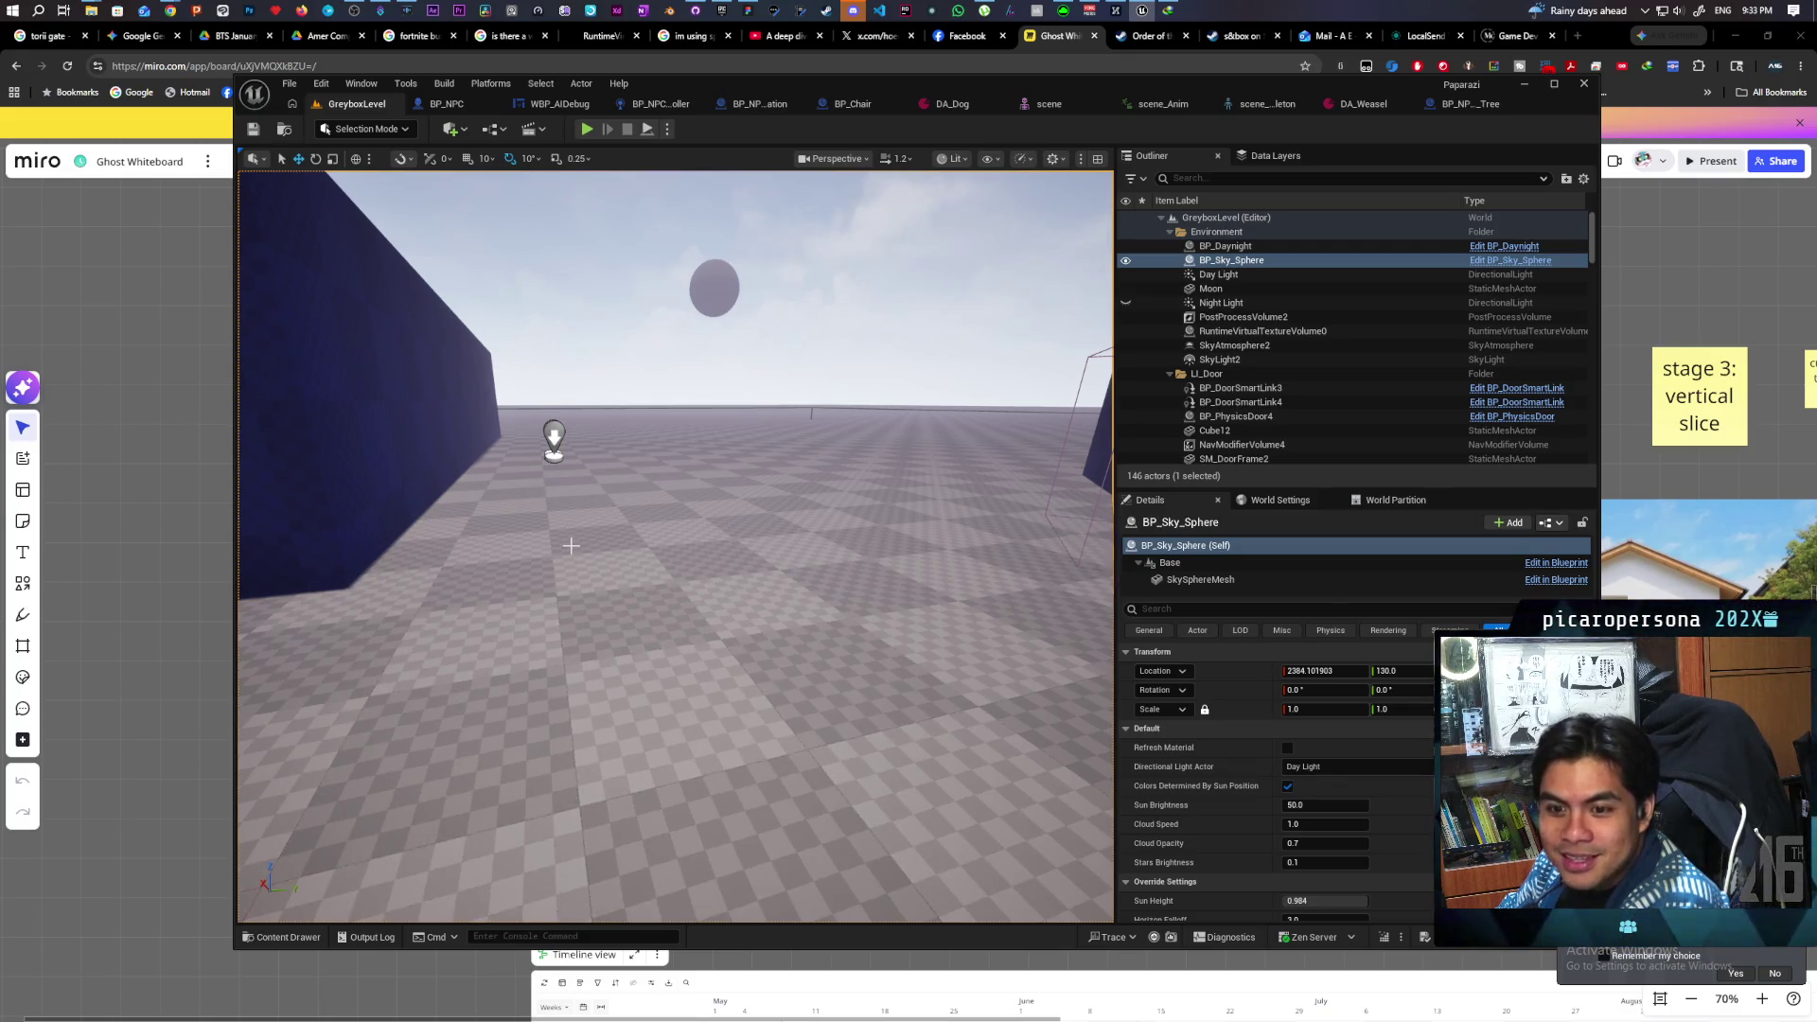
- Switch to the BP_NPC Blueprint's EventGraph and bring the AI MoveTo node into view
{"action": "mouse_move", "coordinate": [573, 544]}
{"action": "left_mouse_down"}
{"action": "mouse_move", "coordinate": [831, 475]}
{"action": "mouse_move", "coordinate": [824, 544]}
{"action": "mouse_move", "coordinate": [937, 488]}
{"action": "left_mouse_up"}
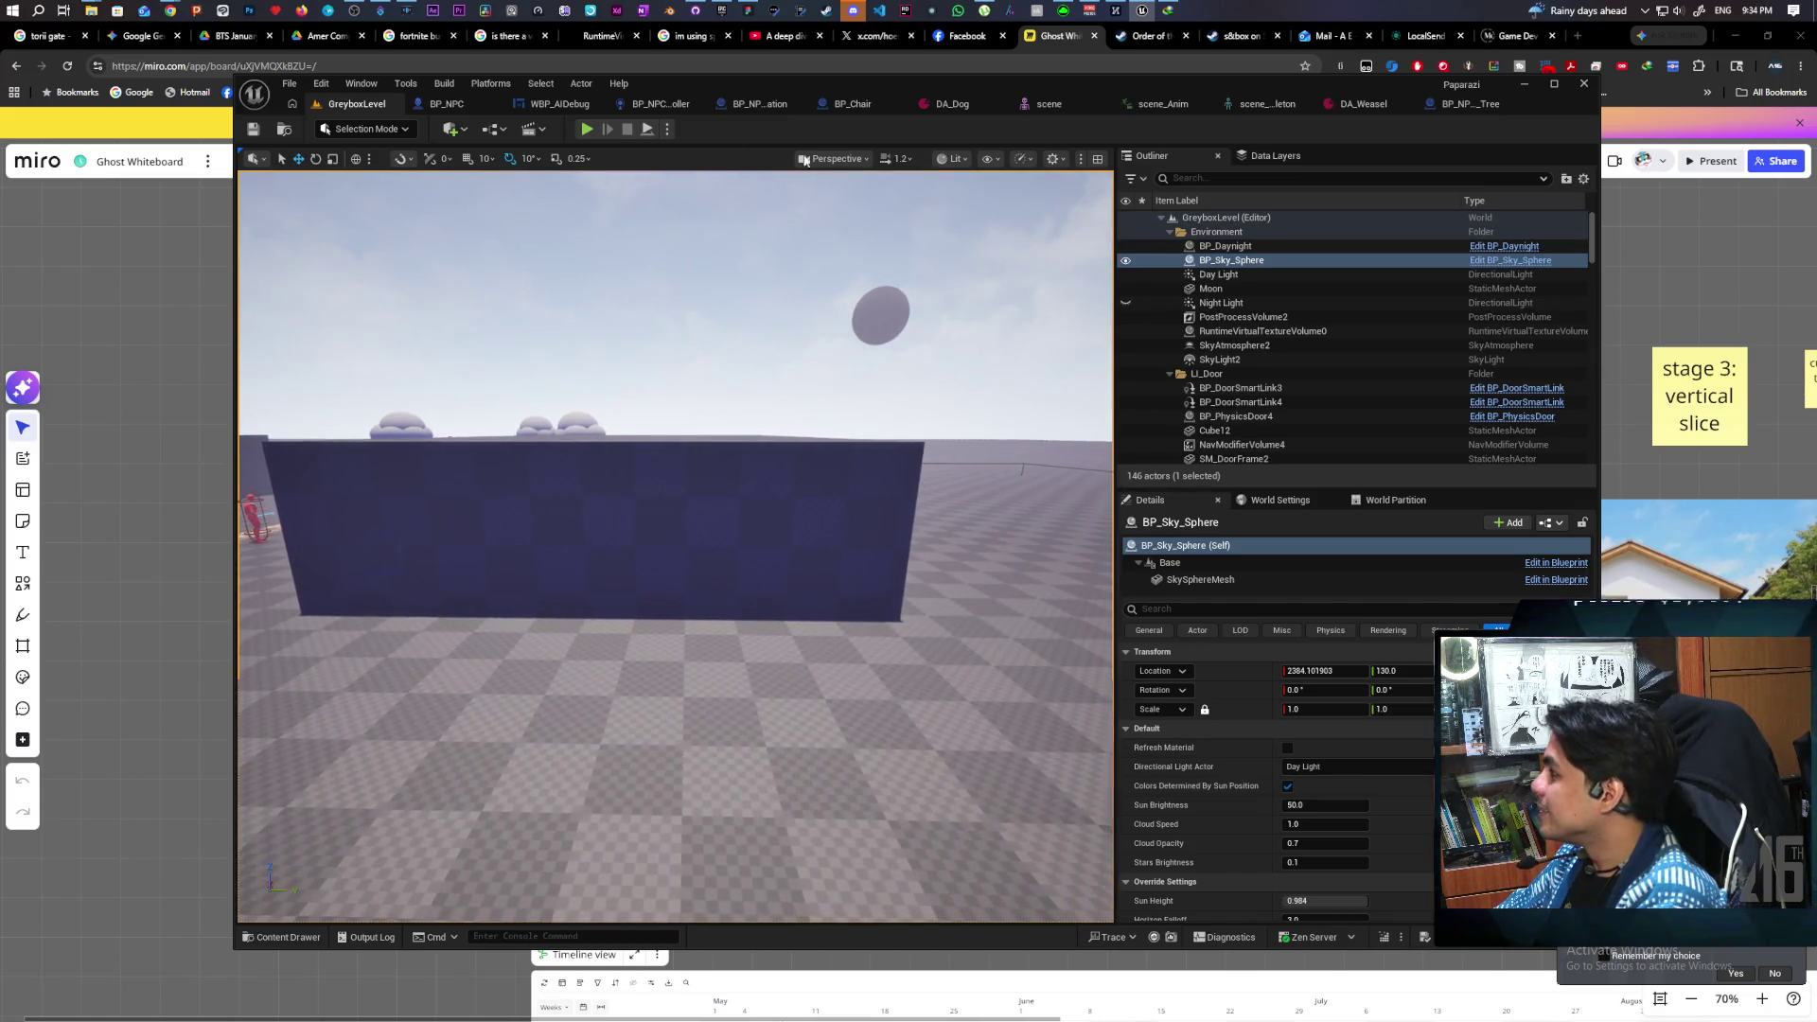
{"action": "left_click", "coordinate": [437, 104]}
{"action": "left_click_drag", "start_coordinate": [775, 487], "coordinate": [962, 489]}
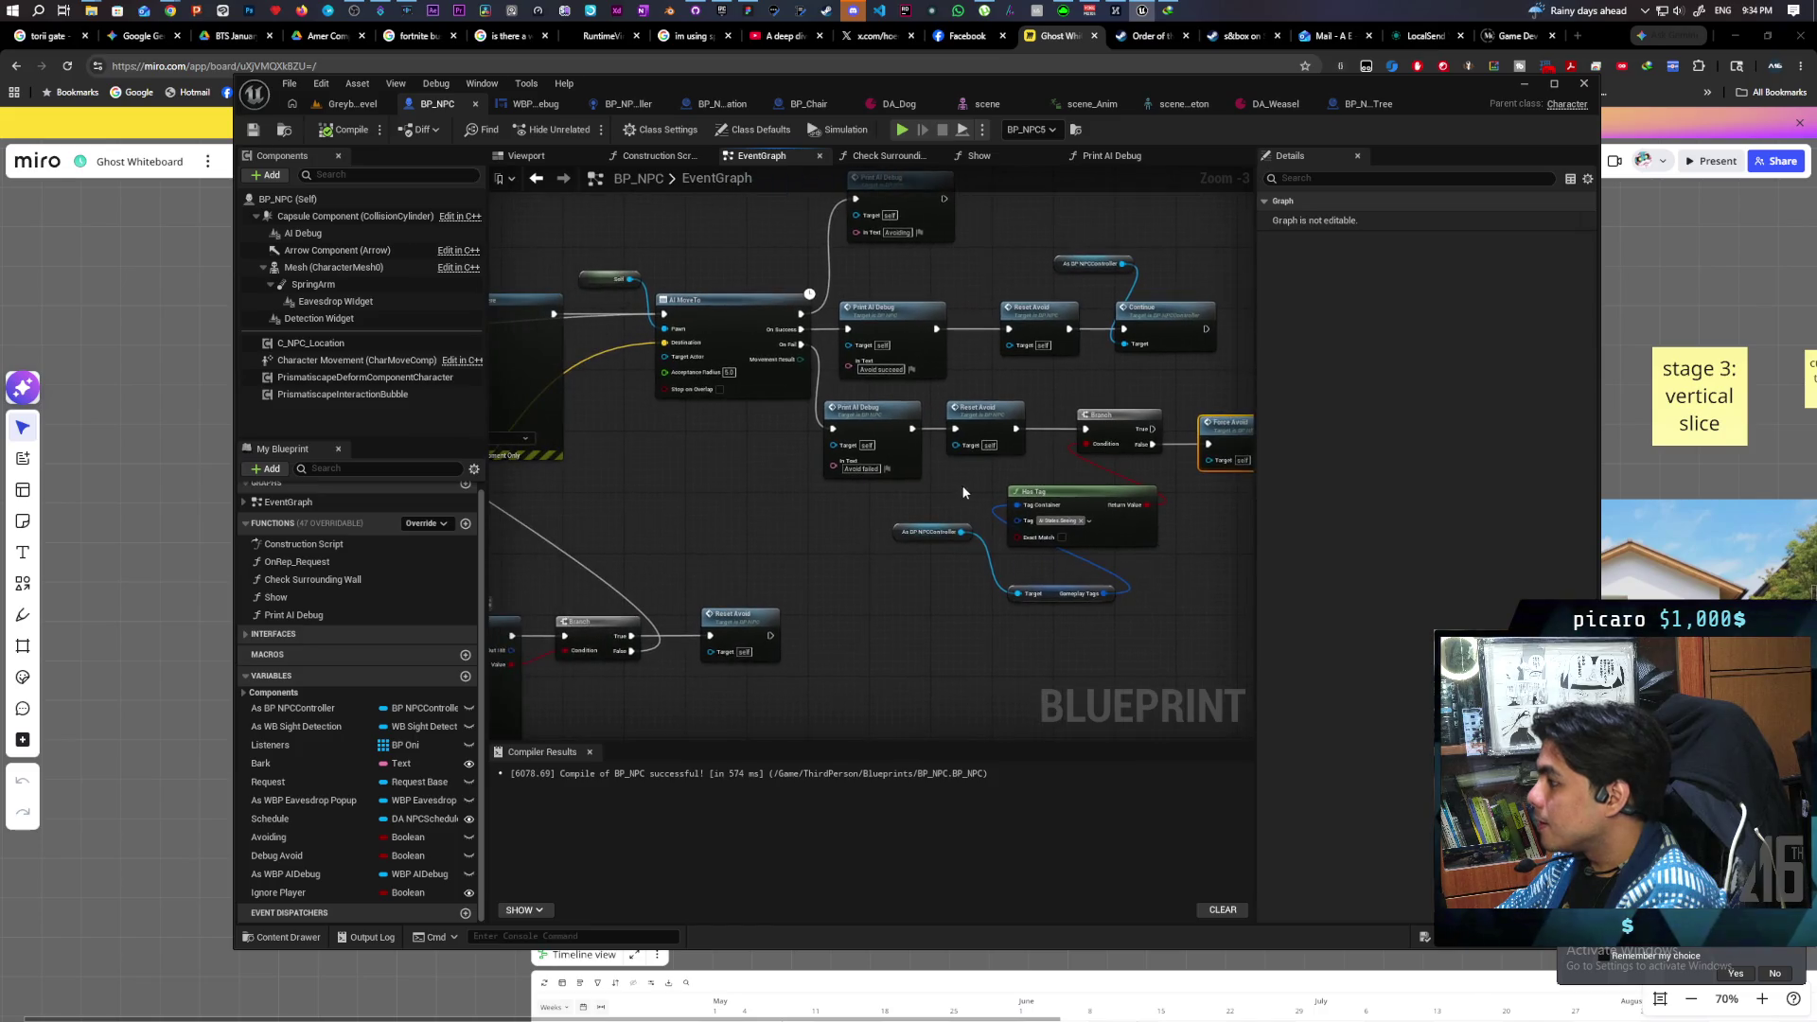
{"action": "double_click", "coordinate": [984, 424]}
{"action": "scroll", "coordinate": [928, 526], "scroll_direction": "down", "scroll_amount": 3}
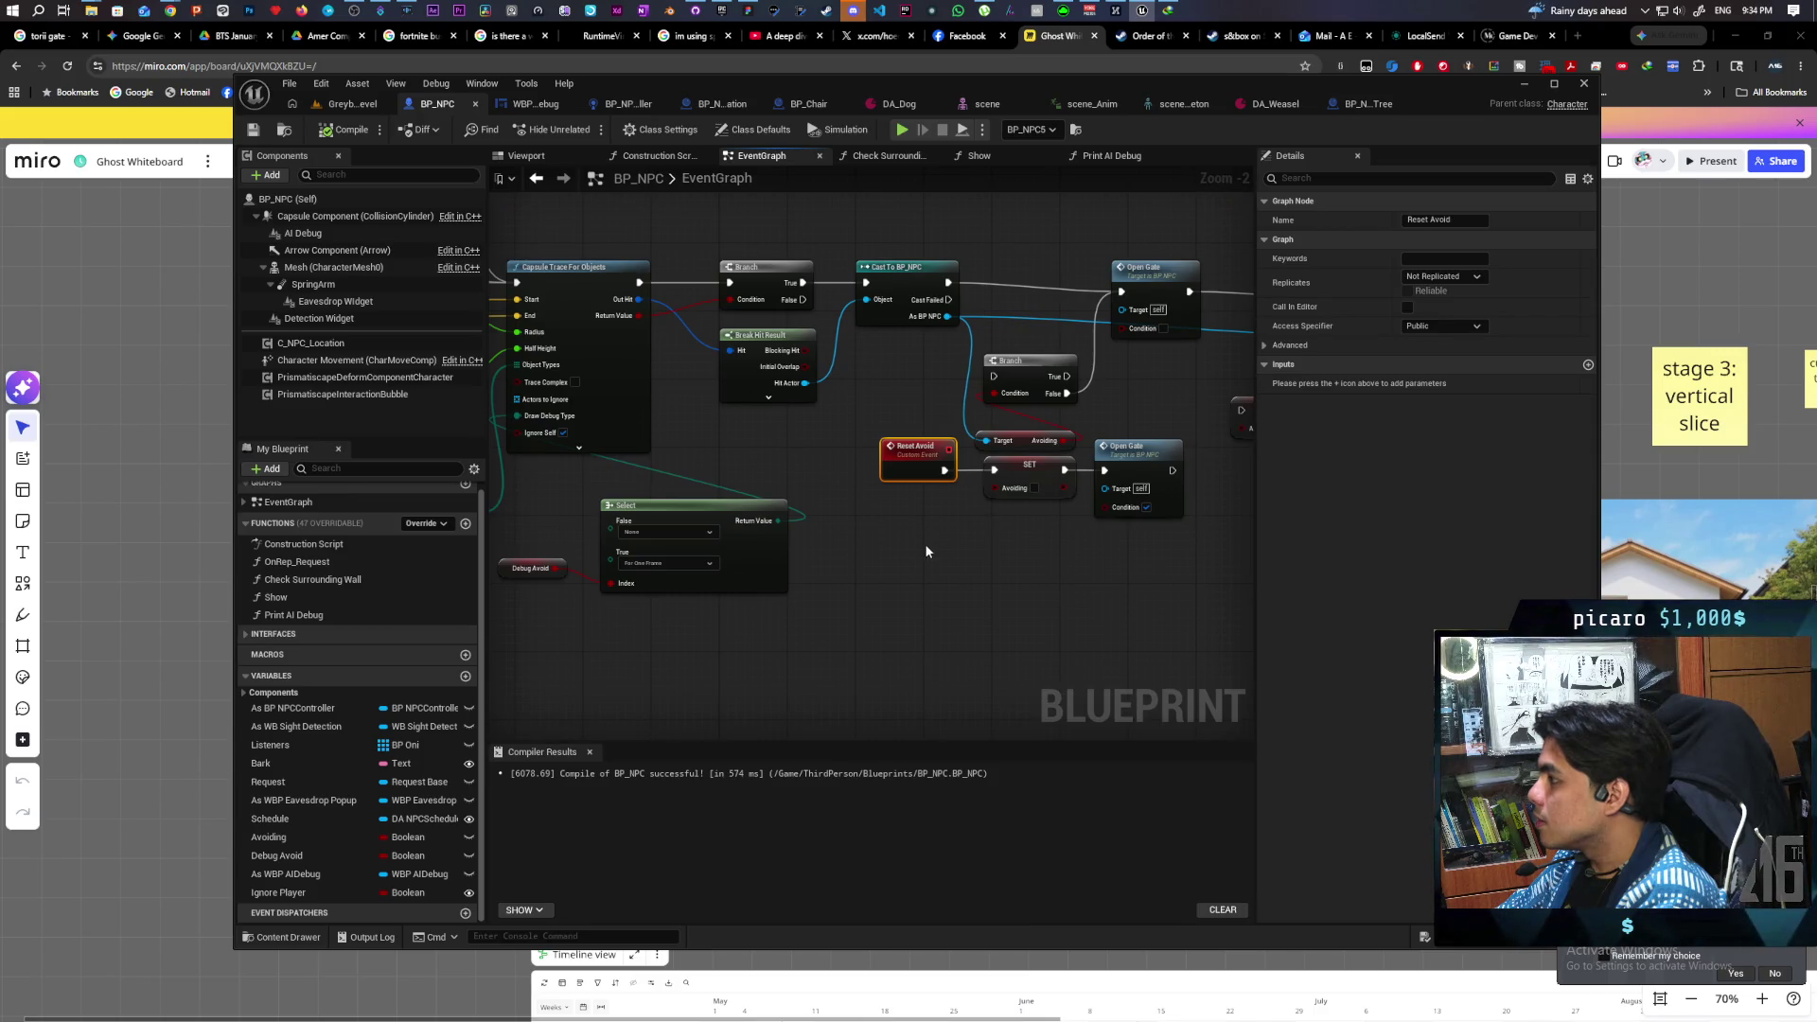
{"action": "mouse_move", "coordinate": [1029, 488]}
{"action": "left_mouse_down"}
{"action": "mouse_move", "coordinate": [1174, 478]}
{"action": "mouse_move", "coordinate": [1164, 521]}
{"action": "mouse_move", "coordinate": [1167, 479]}
{"action": "left_mouse_up"}
{"action": "mouse_move", "coordinate": [491, 597]}
{"action": "left_mouse_down"}
{"action": "mouse_move", "coordinate": [1034, 648]}
{"action": "mouse_move", "coordinate": [719, 577]}
{"action": "mouse_move", "coordinate": [852, 580]}
{"action": "mouse_move", "coordinate": [641, 587]}
{"action": "mouse_move", "coordinate": [840, 506]}
{"action": "mouse_move", "coordinate": [698, 514]}
{"action": "left_mouse_up"}
{"action": "left_click", "coordinate": [571, 322]}
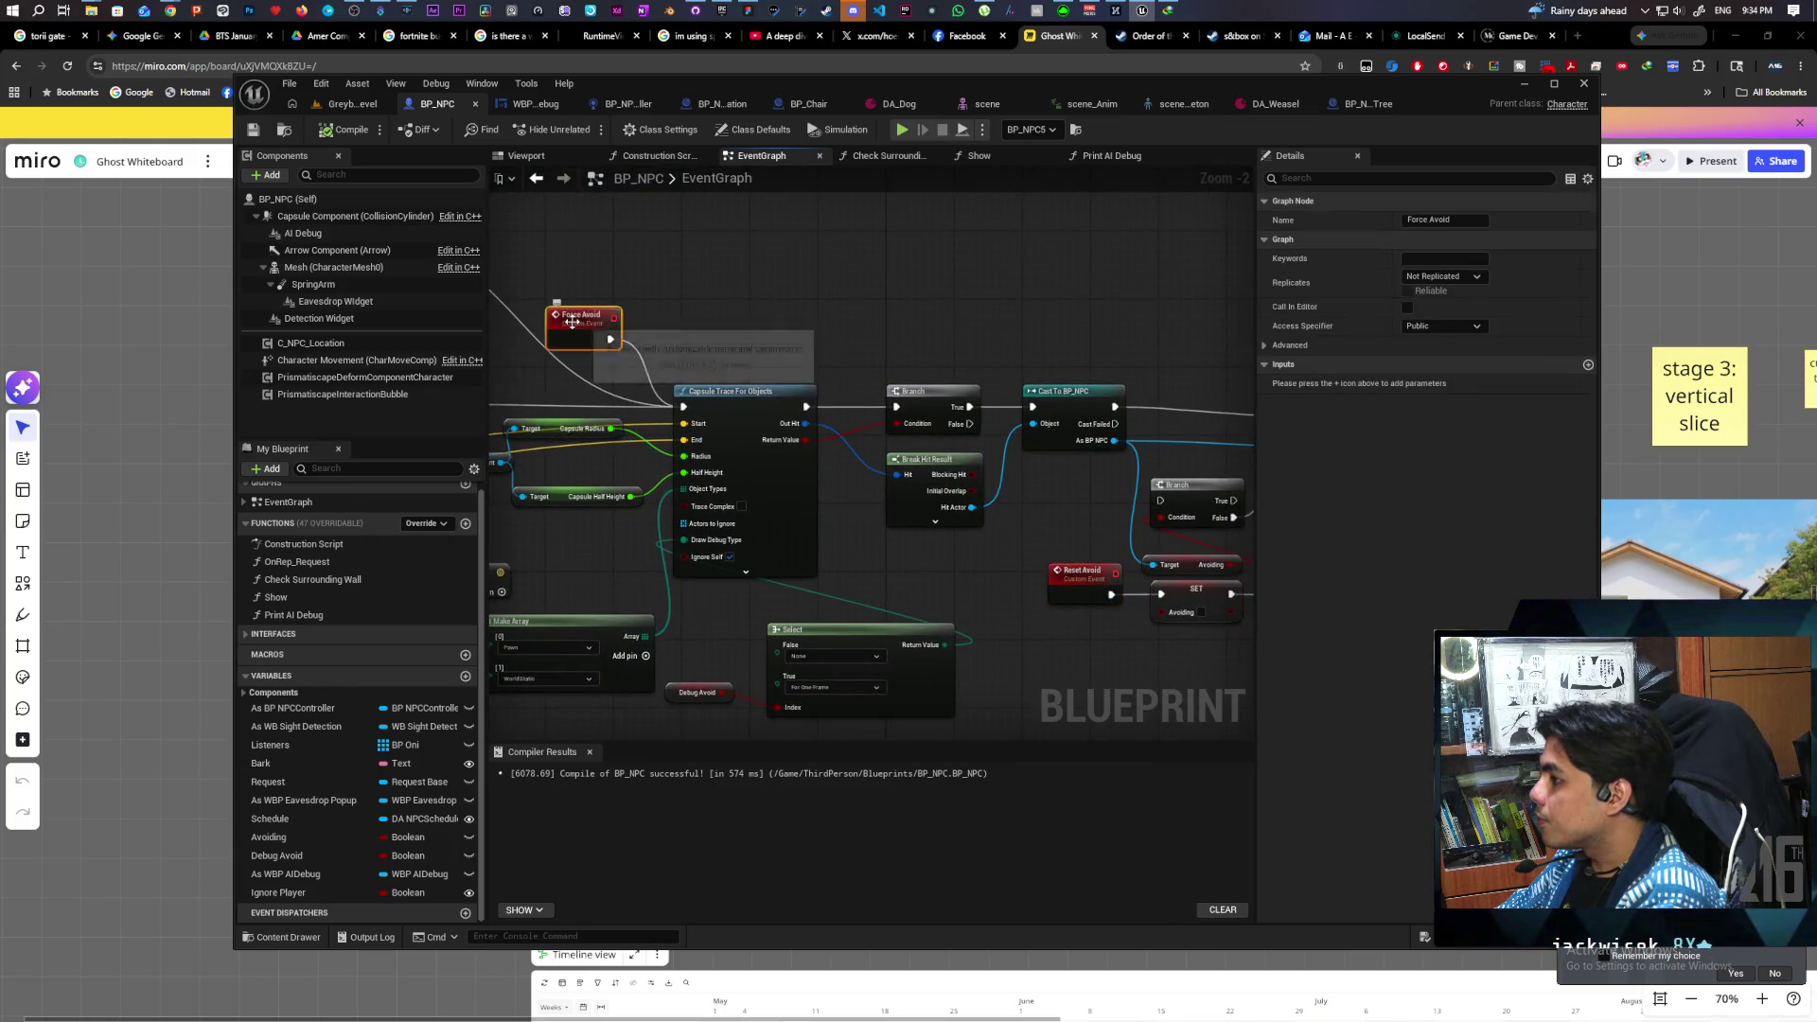
{"action": "mouse_move", "coordinate": [1054, 348]}
{"action": "left_mouse_down"}
{"action": "mouse_move", "coordinate": [834, 339]}
{"action": "mouse_move", "coordinate": [1066, 502]}
{"action": "left_mouse_up"}
{"action": "mouse_move", "coordinate": [778, 517]}
{"action": "left_mouse_down"}
{"action": "mouse_move", "coordinate": [1165, 464]}
{"action": "mouse_move", "coordinate": [807, 491]}
{"action": "mouse_move", "coordinate": [608, 439]}
{"action": "mouse_move", "coordinate": [491, 468]}
{"action": "left_mouse_up"}
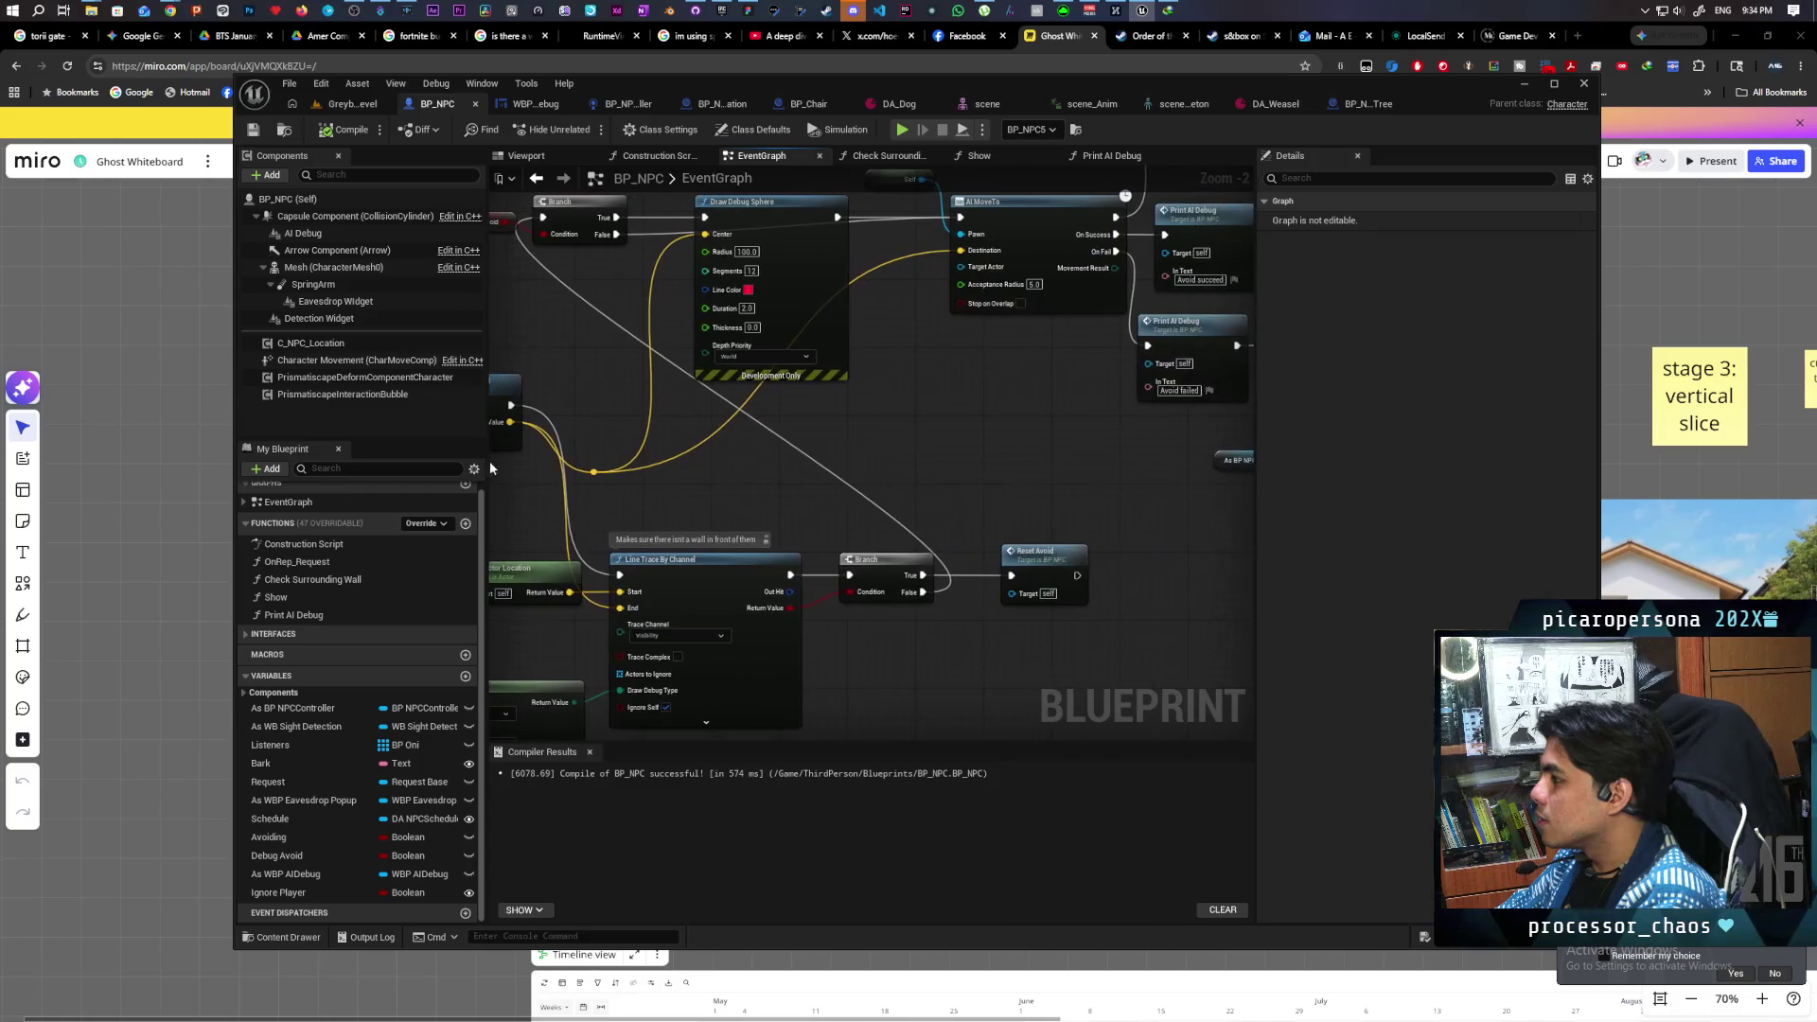
{"action": "mouse_move", "coordinate": [886, 475]}
{"action": "left_mouse_down"}
{"action": "mouse_move", "coordinate": [1080, 515]}
{"action": "mouse_move", "coordinate": [1181, 434]}
{"action": "mouse_move", "coordinate": [1132, 402]}
{"action": "mouse_move", "coordinate": [722, 483]}
{"action": "mouse_move", "coordinate": [807, 520]}
{"action": "mouse_move", "coordinate": [415, 546]}
{"action": "left_mouse_up"}
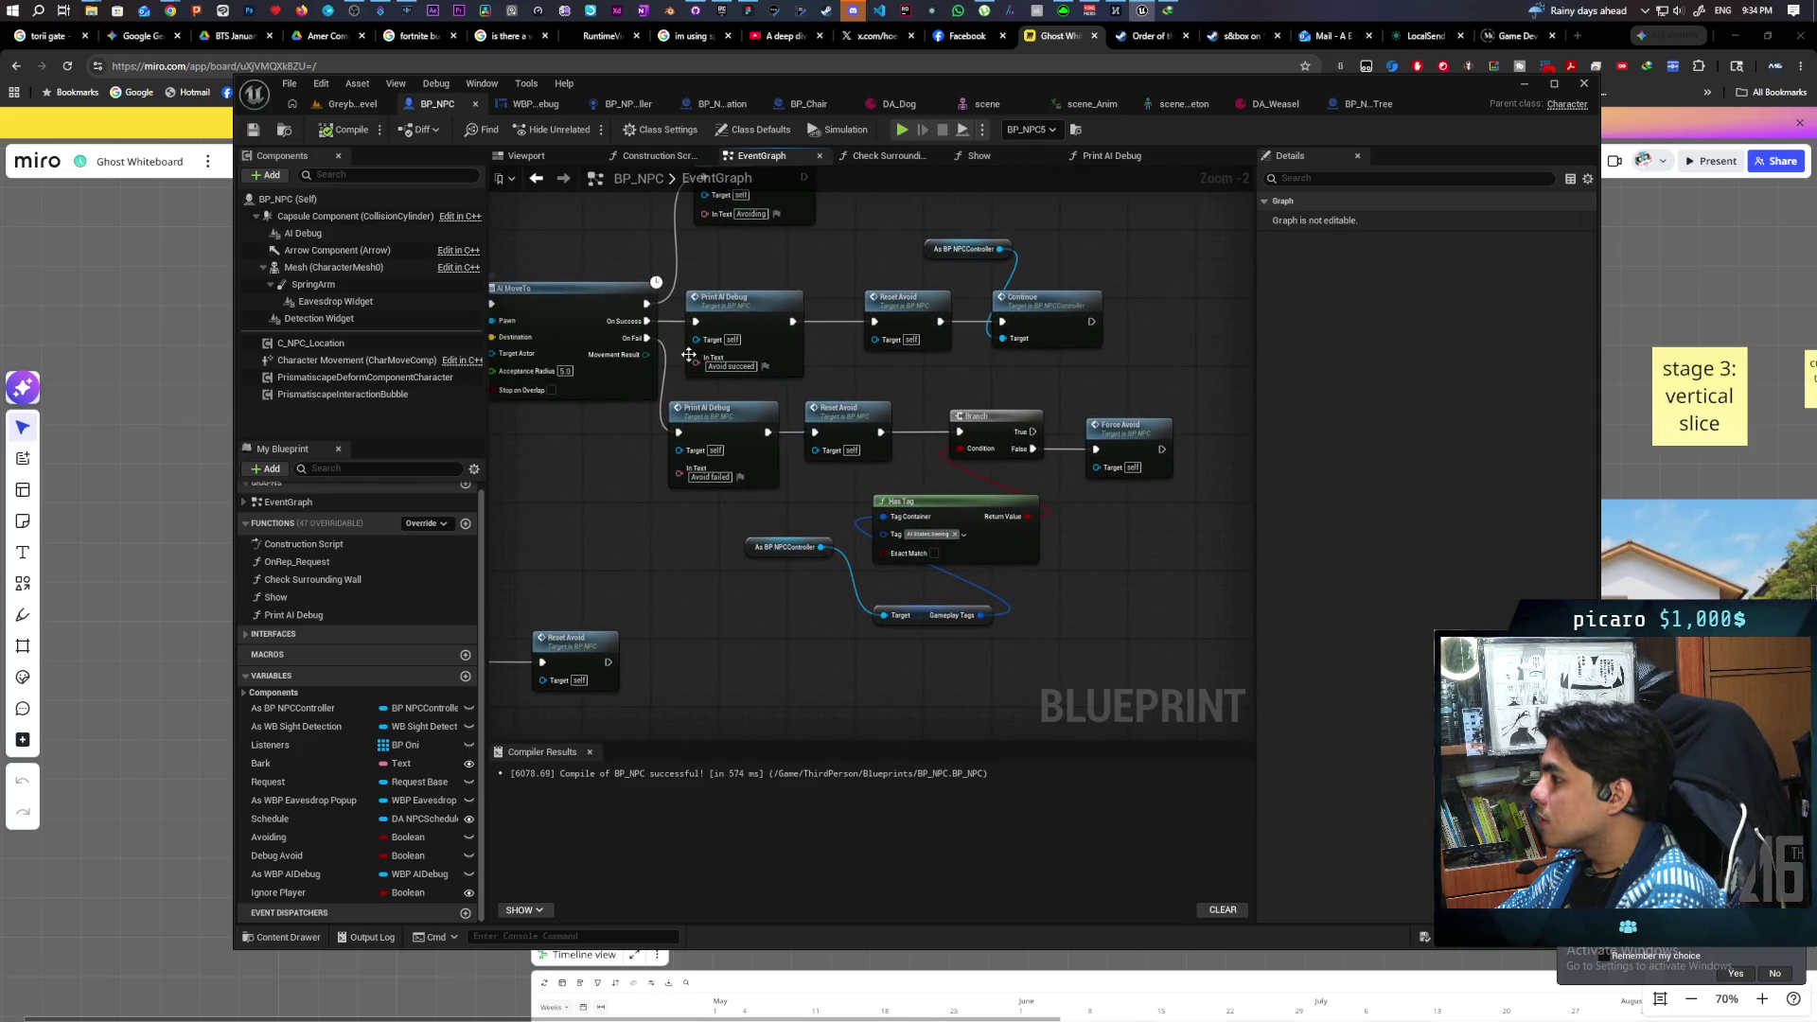
{"action": "scroll", "coordinate": [791, 421], "scroll_direction": "down", "scroll_amount": 3}
{"action": "left_click_drag", "start_coordinate": [797, 538], "coordinate": [1195, 487]}
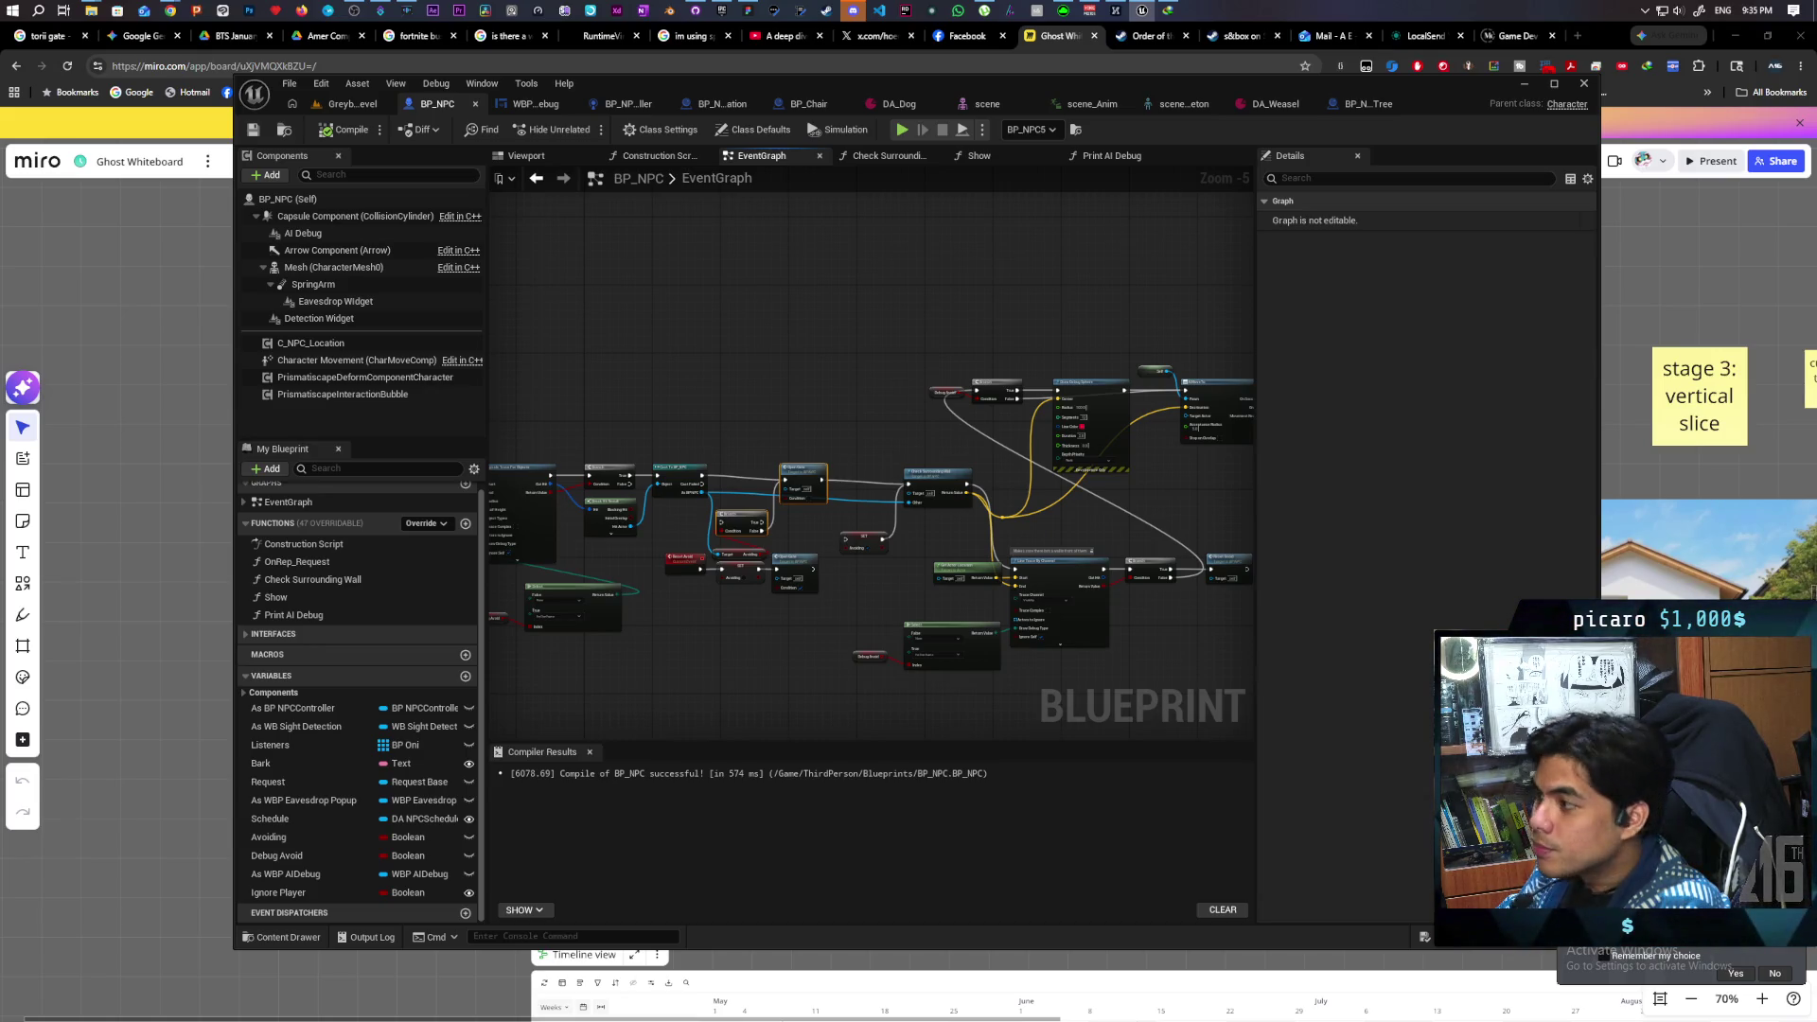
{"action": "mouse_move", "coordinate": [167, 10]}
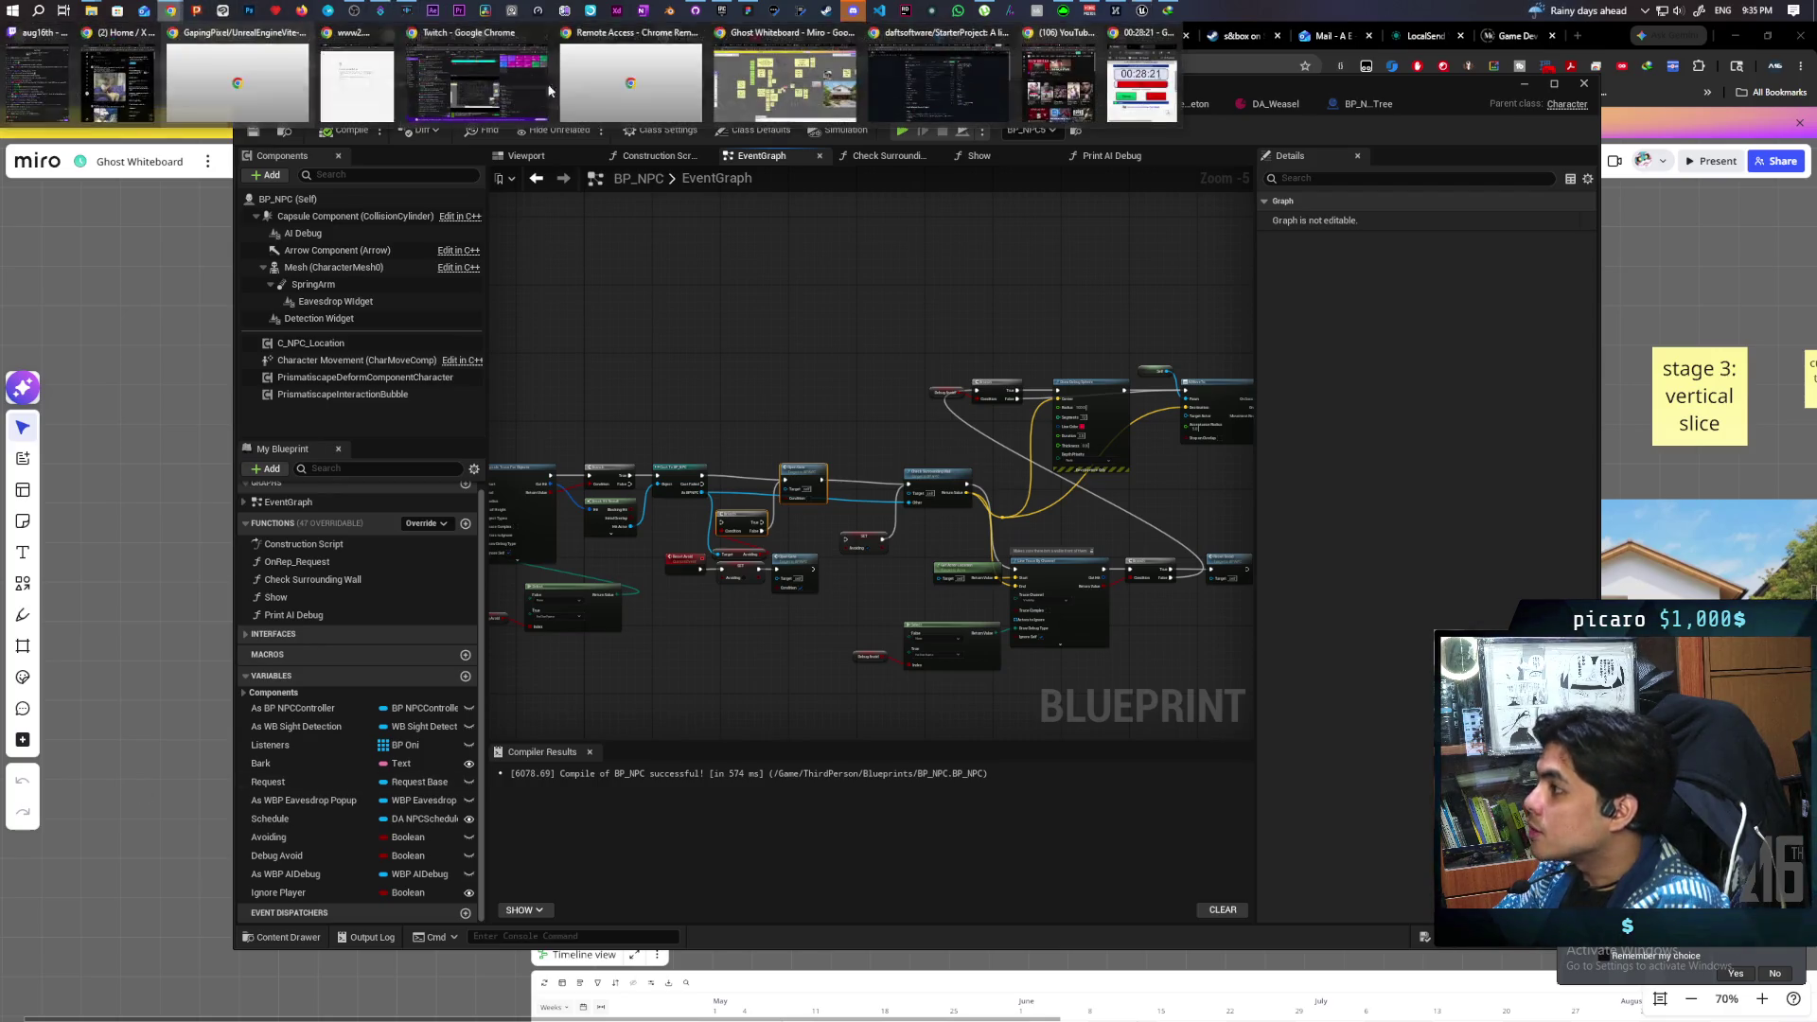
- Close the SpeedrunCI blog tab and minimize Chrome to reveal the Unreal Blueprint editor
{"action": "left_click", "coordinate": [927, 66]}
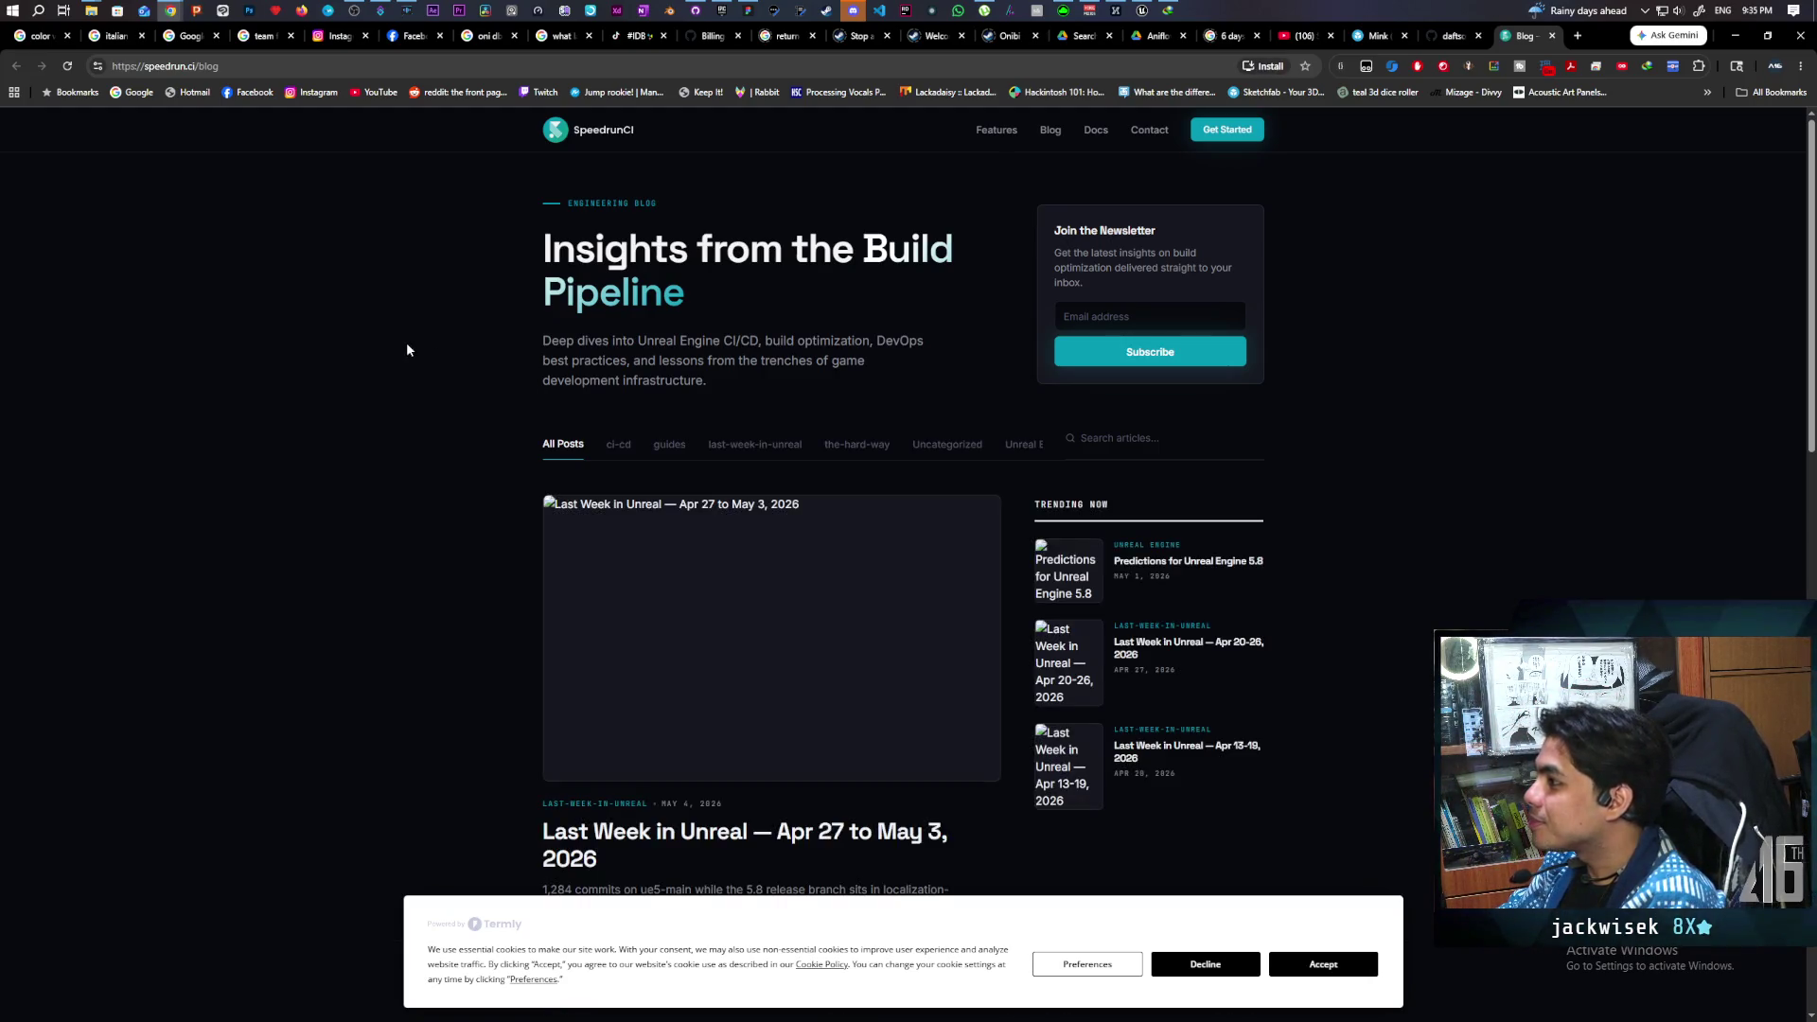
{"action": "scroll", "coordinate": [426, 376], "scroll_direction": "down", "scroll_amount": 5}
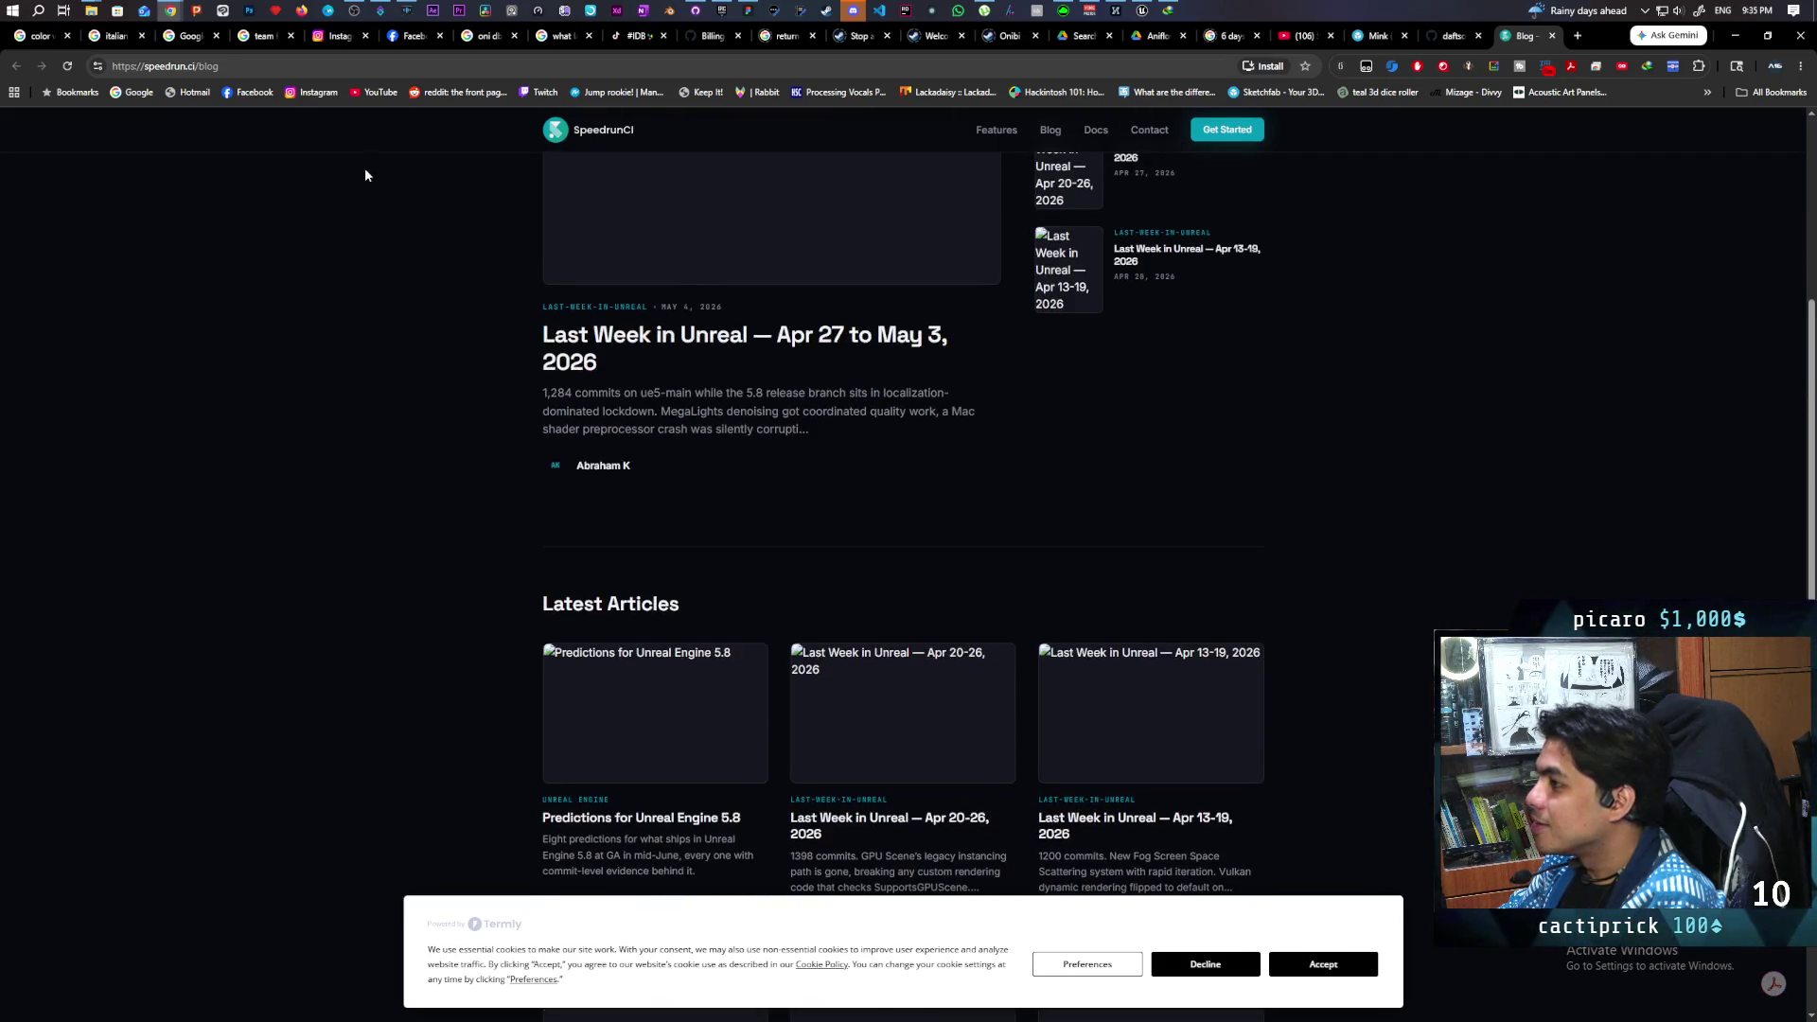
{"action": "left_click", "coordinate": [332, 70]}
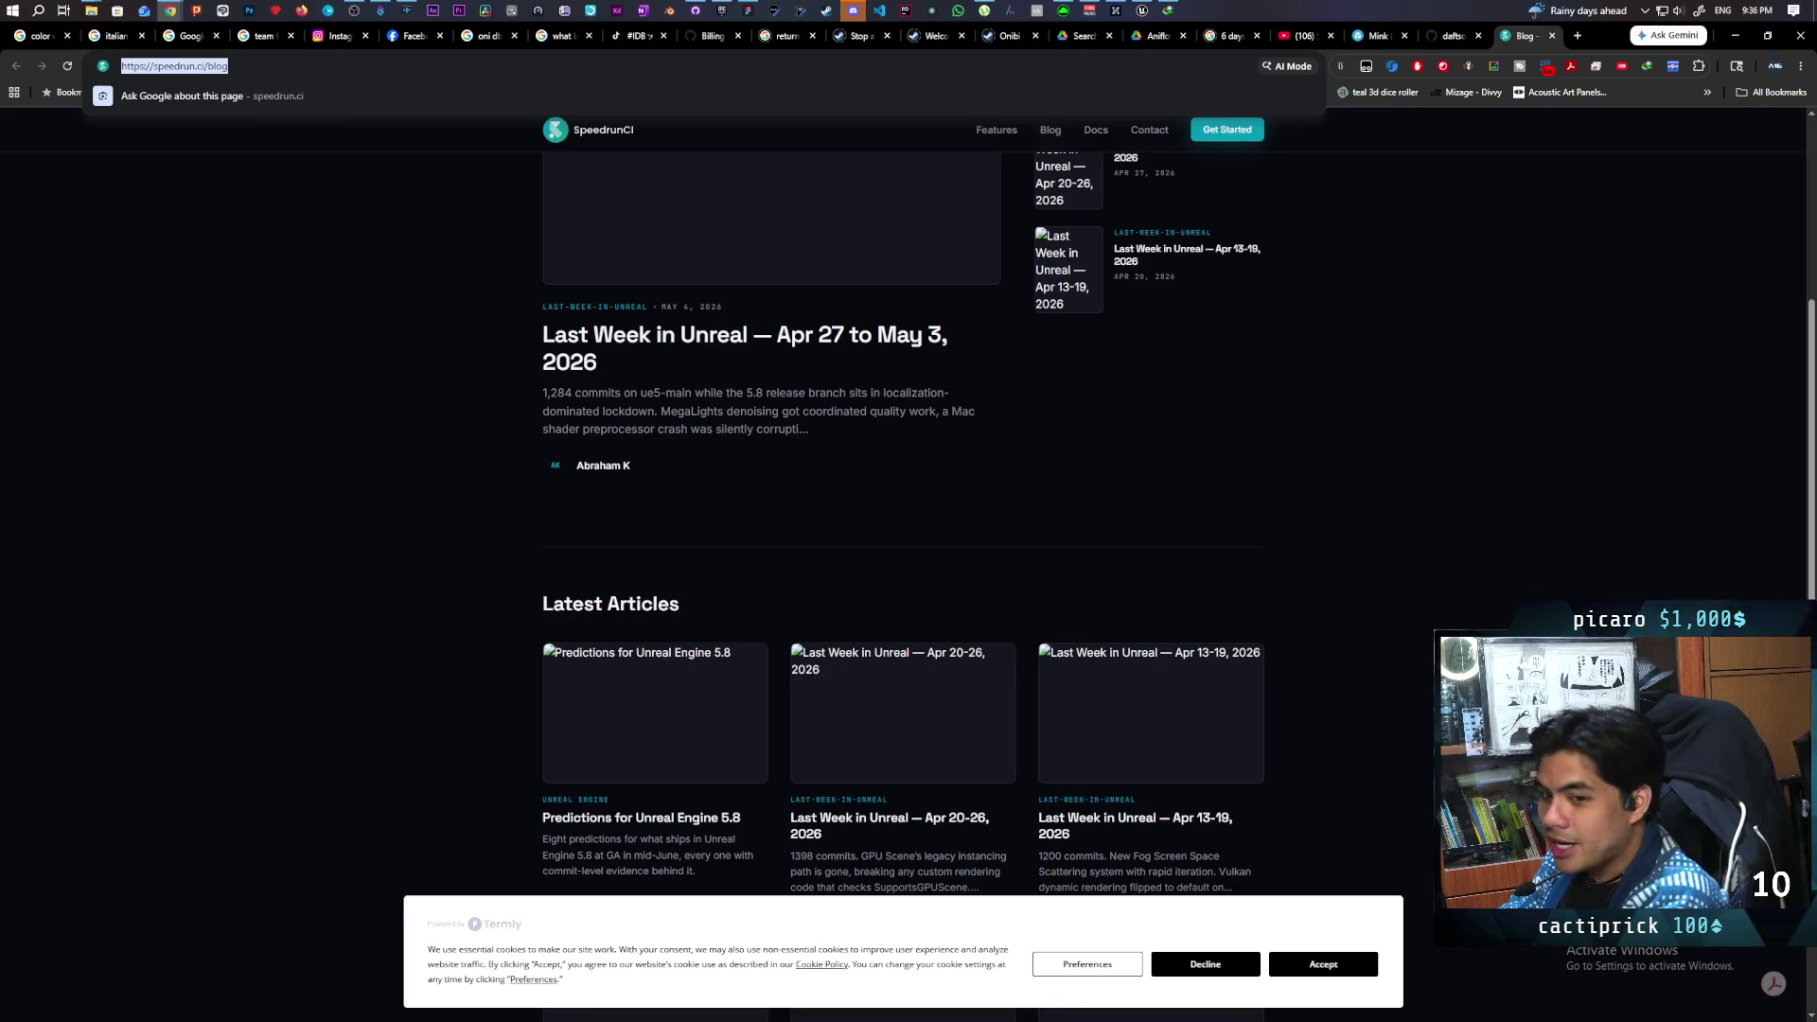
{"action": "key", "text": "alt+Tab"}
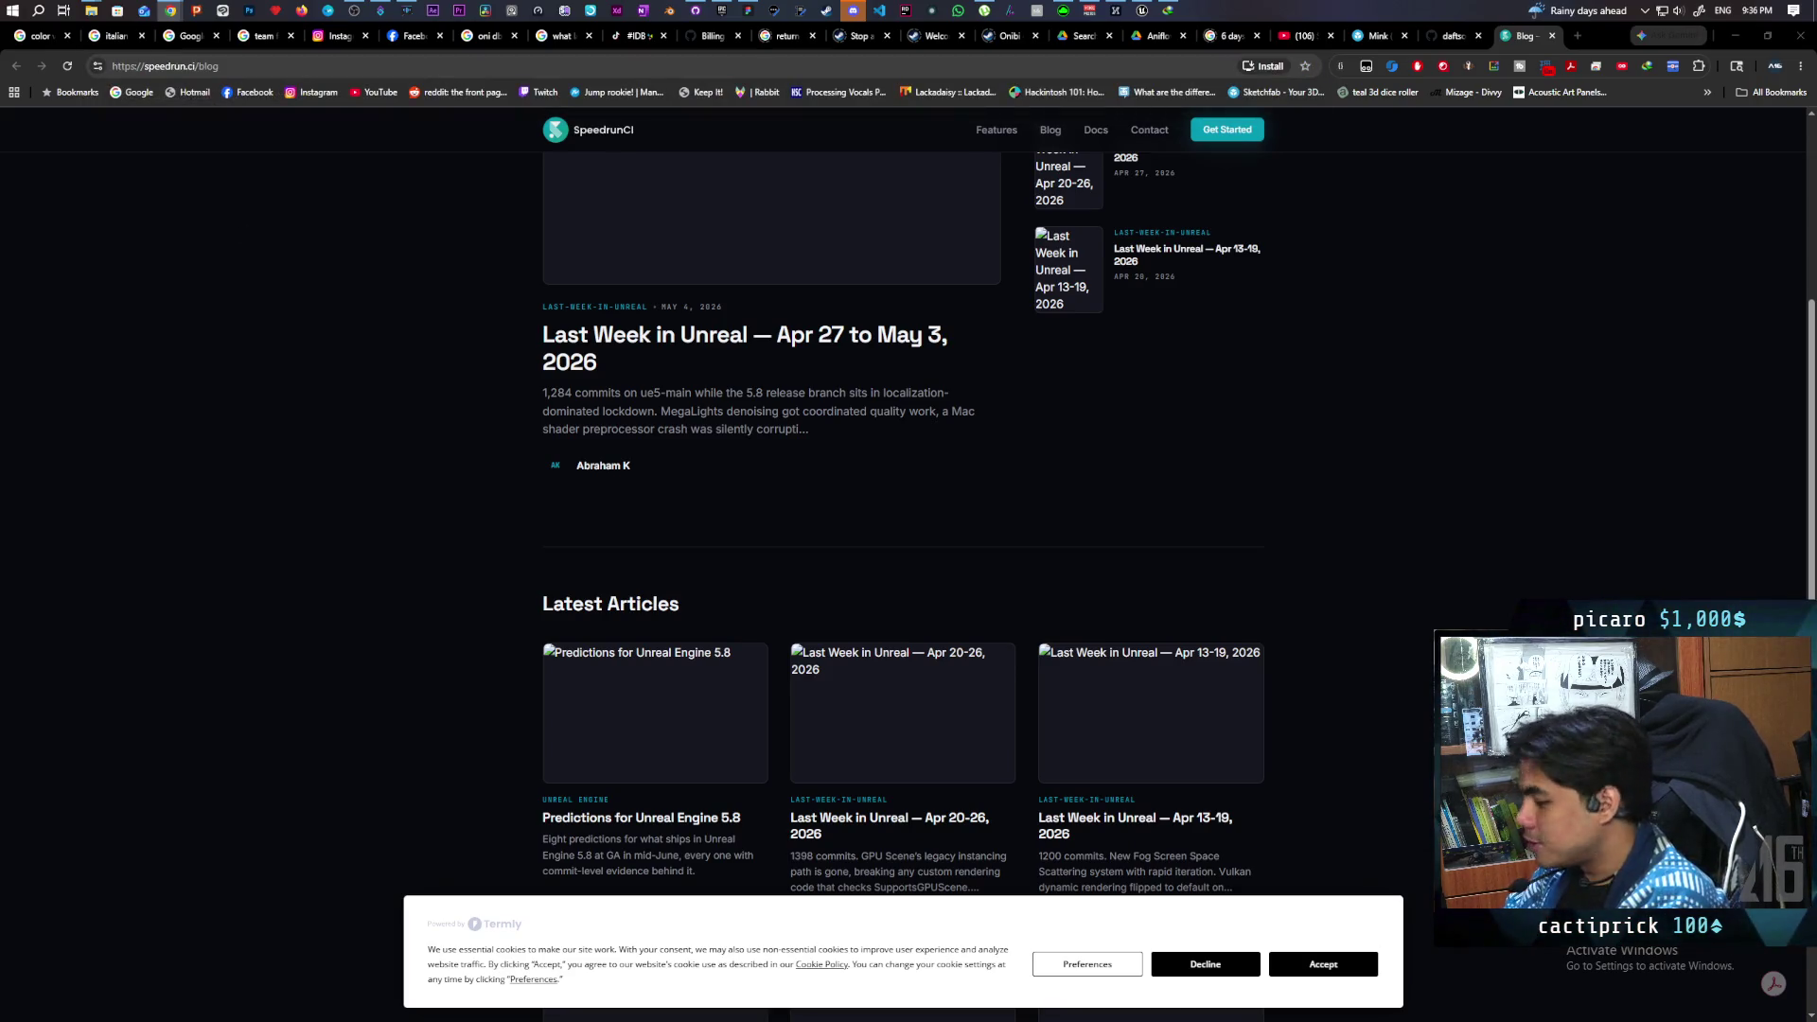
{"action": "left_click", "coordinate": [1552, 35]}
{"action": "left_click", "coordinate": [1735, 38]}
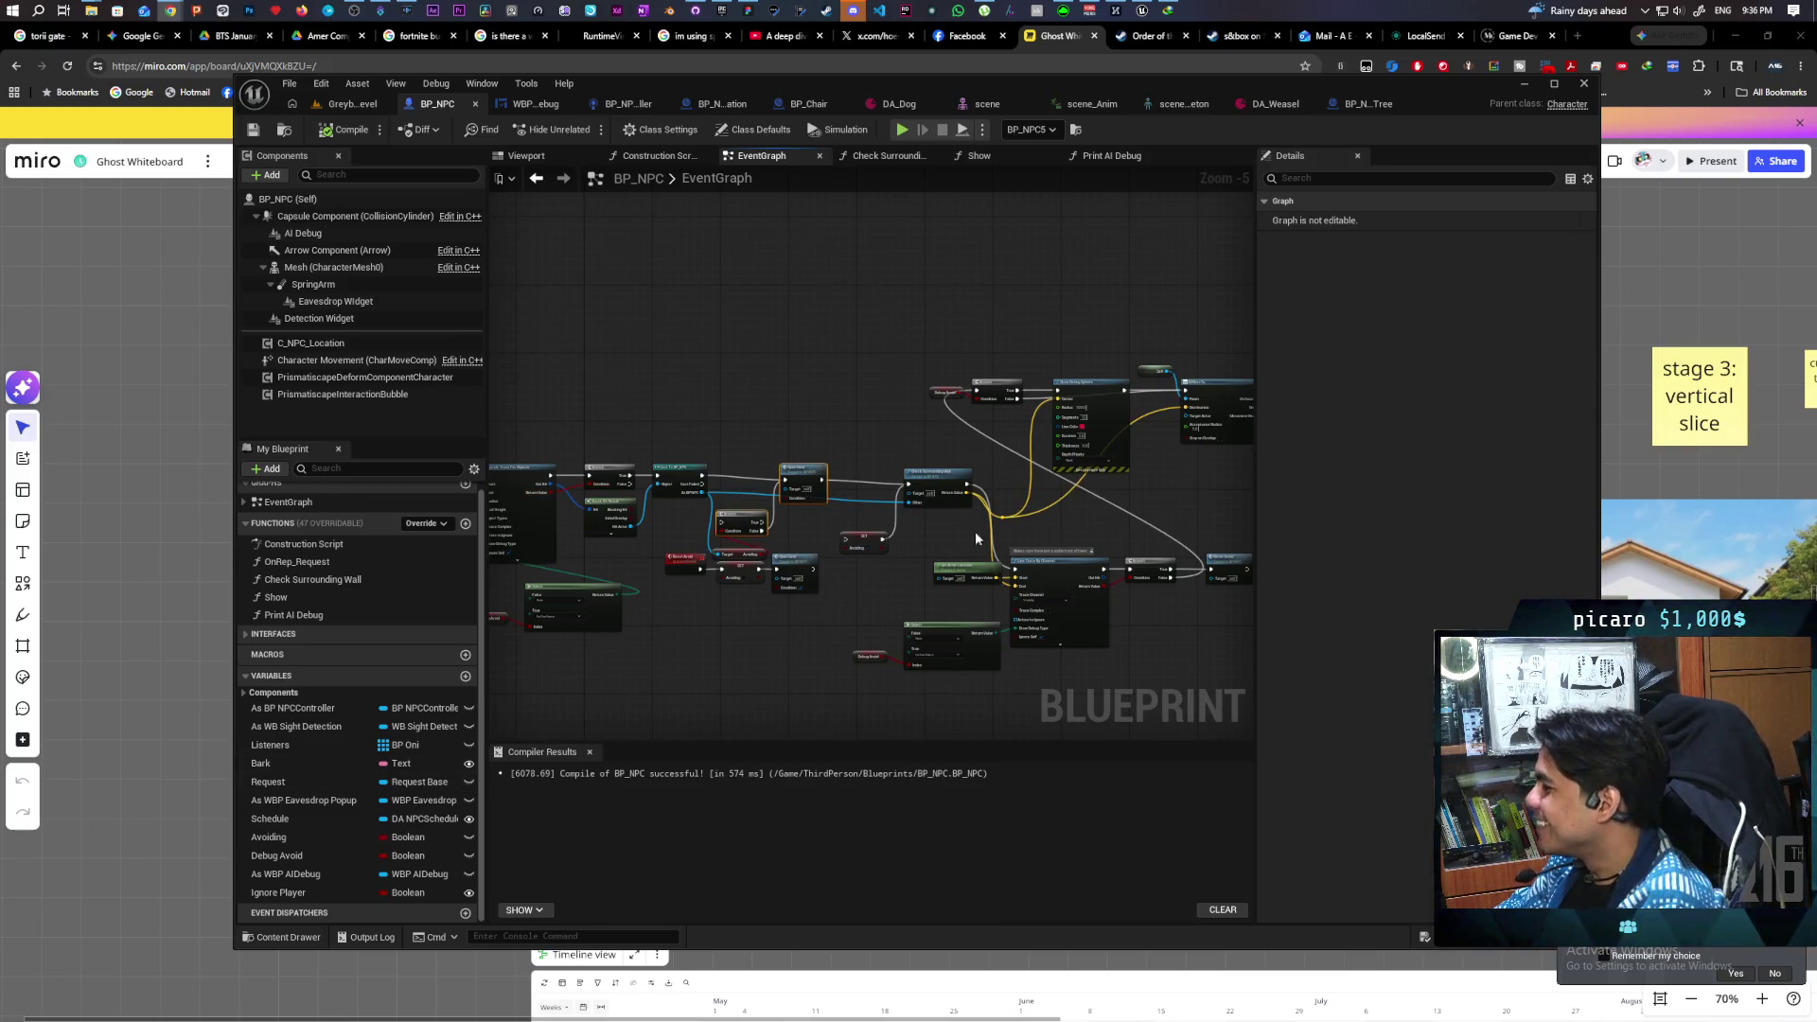
- Review the AI MoveTo result nodes in BP_NPC, then switch back to the GreyboxLevel tab
{"action": "scroll", "coordinate": [799, 423], "scroll_direction": "up", "scroll_amount": 2}
{"action": "scroll", "coordinate": [799, 423], "scroll_direction": "down", "scroll_amount": 4}
{"action": "scroll", "coordinate": [804, 426], "scroll_direction": "up", "scroll_amount": 4}
{"action": "mouse_move", "coordinate": [844, 434]}
{"action": "left_mouse_down"}
{"action": "mouse_move", "coordinate": [723, 502]}
{"action": "mouse_move", "coordinate": [549, 525]}
{"action": "mouse_move", "coordinate": [667, 574]}
{"action": "left_mouse_up"}
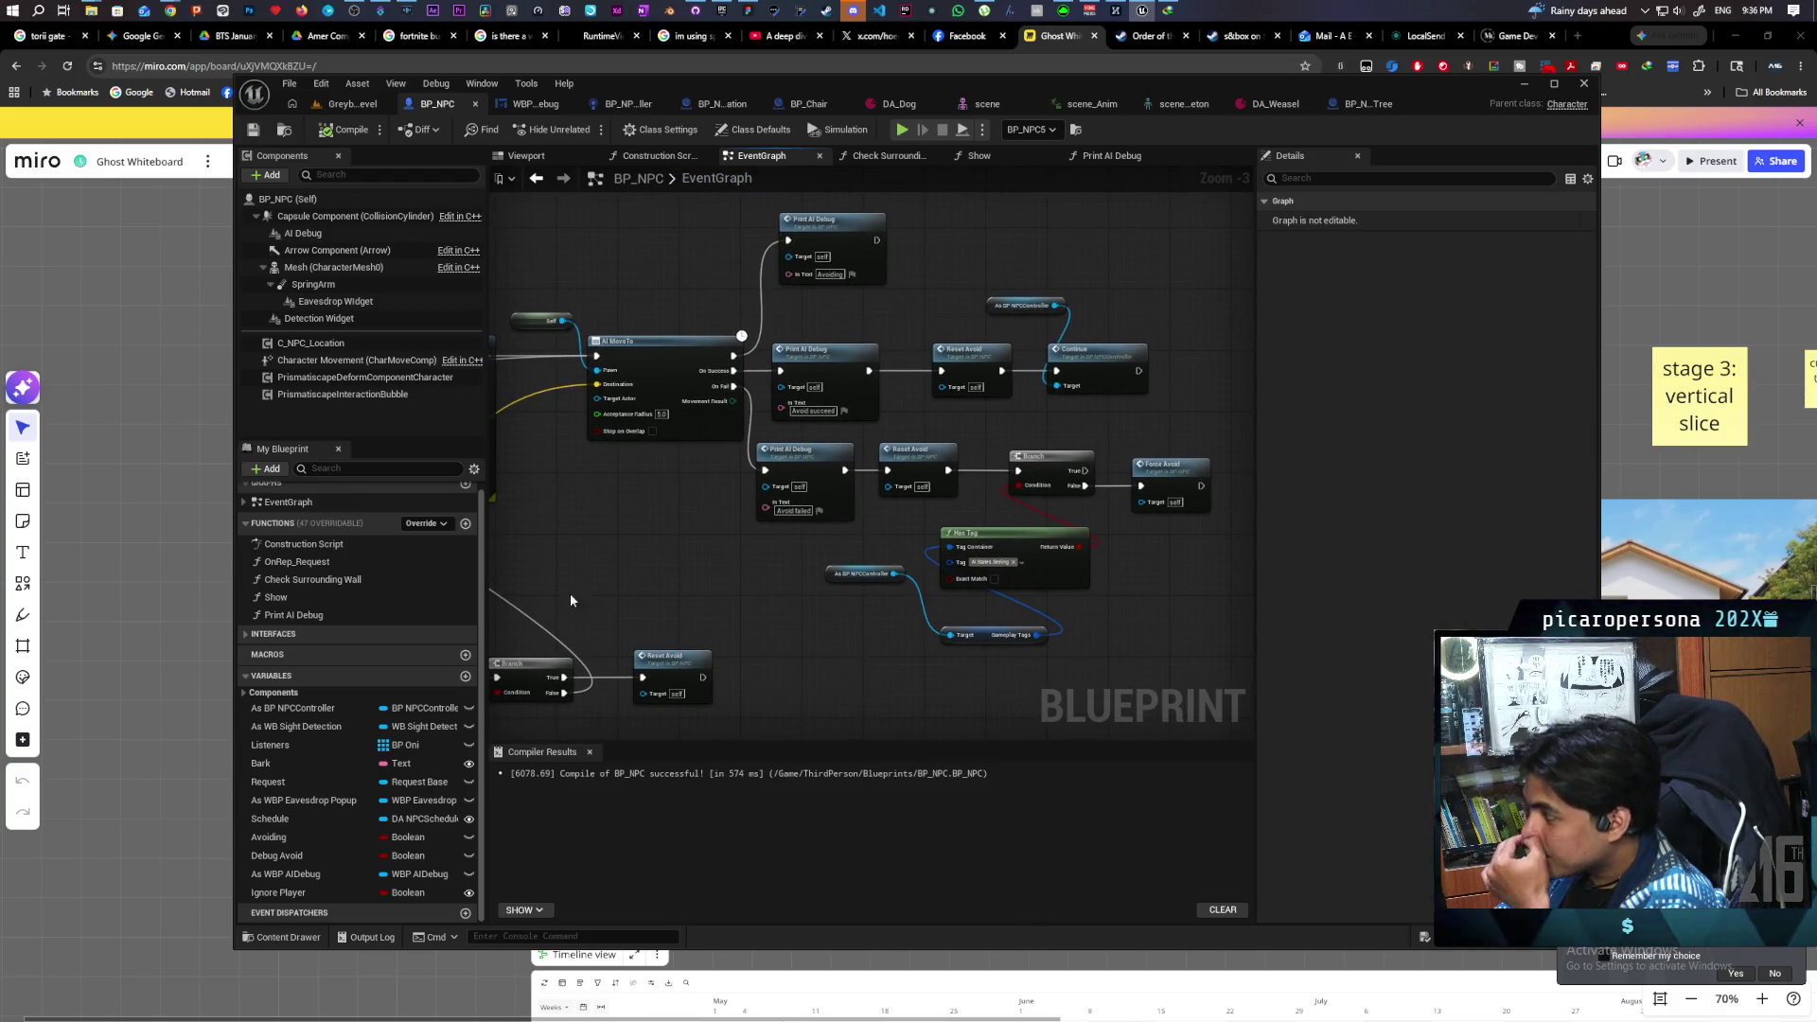
{"action": "mouse_move", "coordinate": [820, 666]}
{"action": "left_mouse_down"}
{"action": "mouse_move", "coordinate": [1111, 553]}
{"action": "mouse_move", "coordinate": [1216, 456]}
{"action": "left_mouse_up"}
{"action": "mouse_move", "coordinate": [812, 603]}
{"action": "left_mouse_down"}
{"action": "mouse_move", "coordinate": [906, 580]}
{"action": "mouse_move", "coordinate": [918, 536]}
{"action": "mouse_move", "coordinate": [989, 478]}
{"action": "mouse_move", "coordinate": [826, 494]}
{"action": "left_mouse_up"}
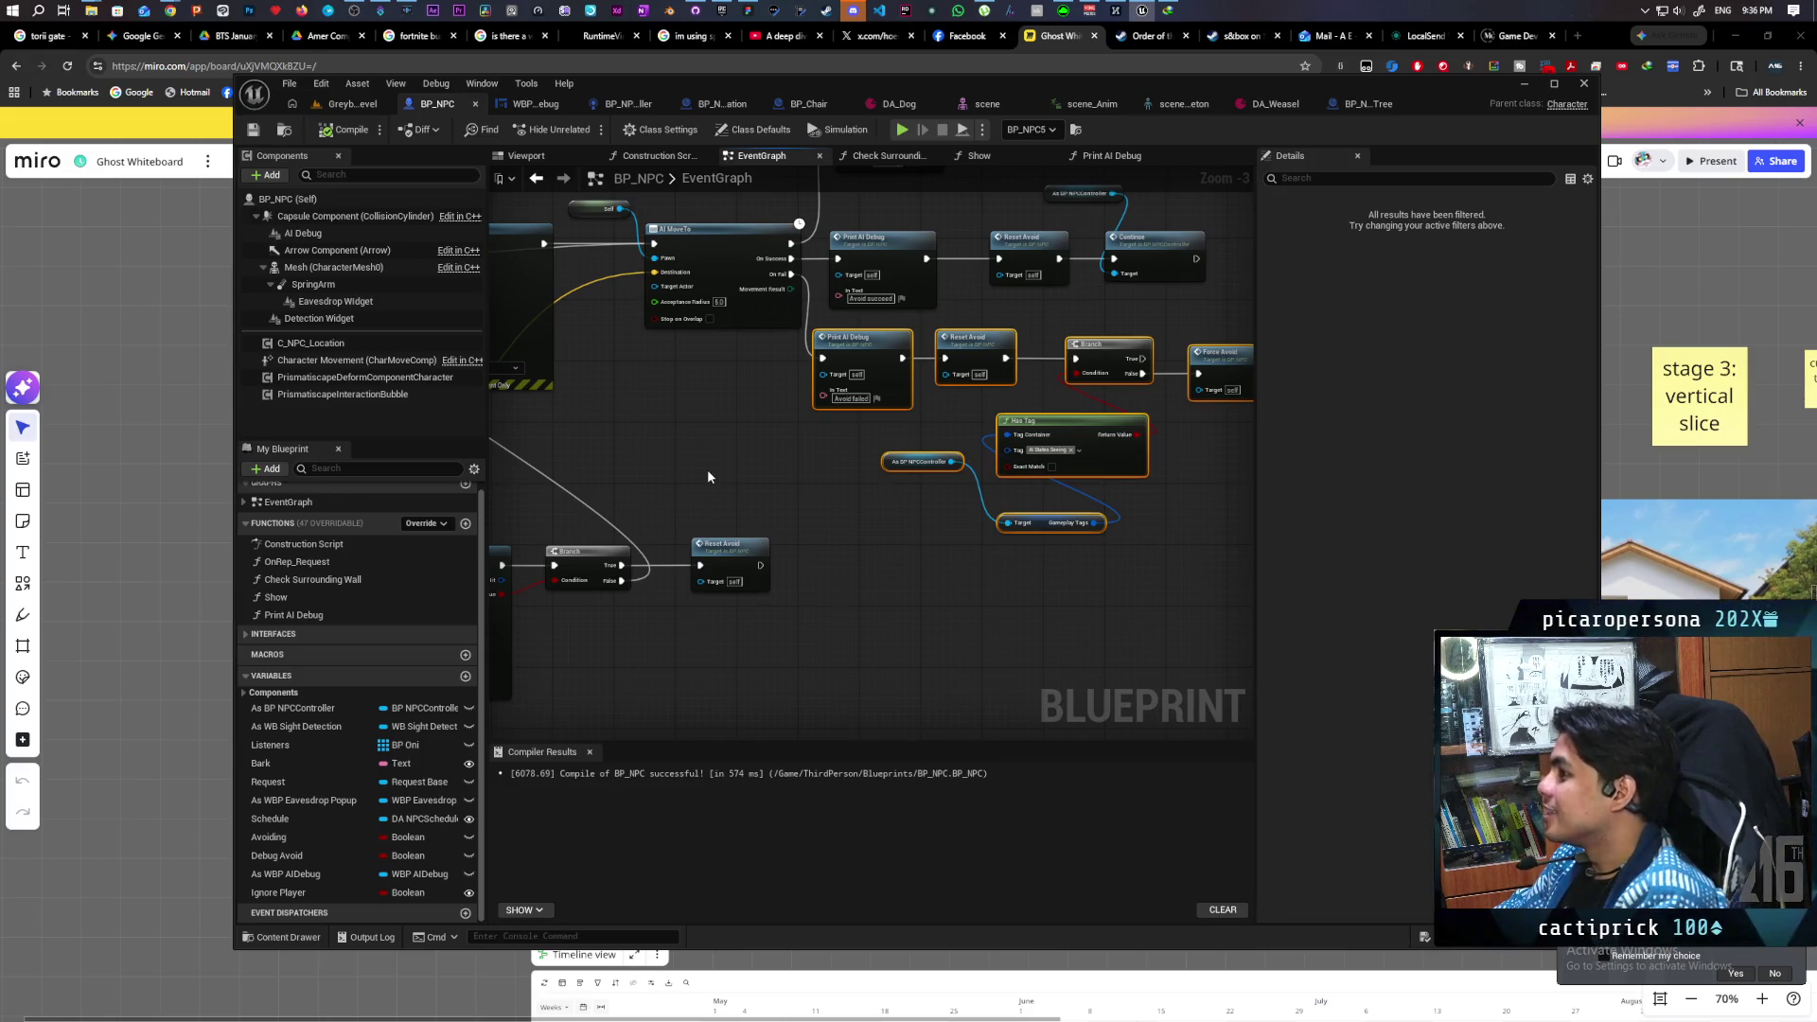
{"action": "left_click_drag", "start_coordinate": [729, 468], "coordinate": [583, 508]}
{"action": "left_click", "coordinate": [664, 556]}
{"action": "left_click_drag", "start_coordinate": [672, 546], "coordinate": [688, 582]}
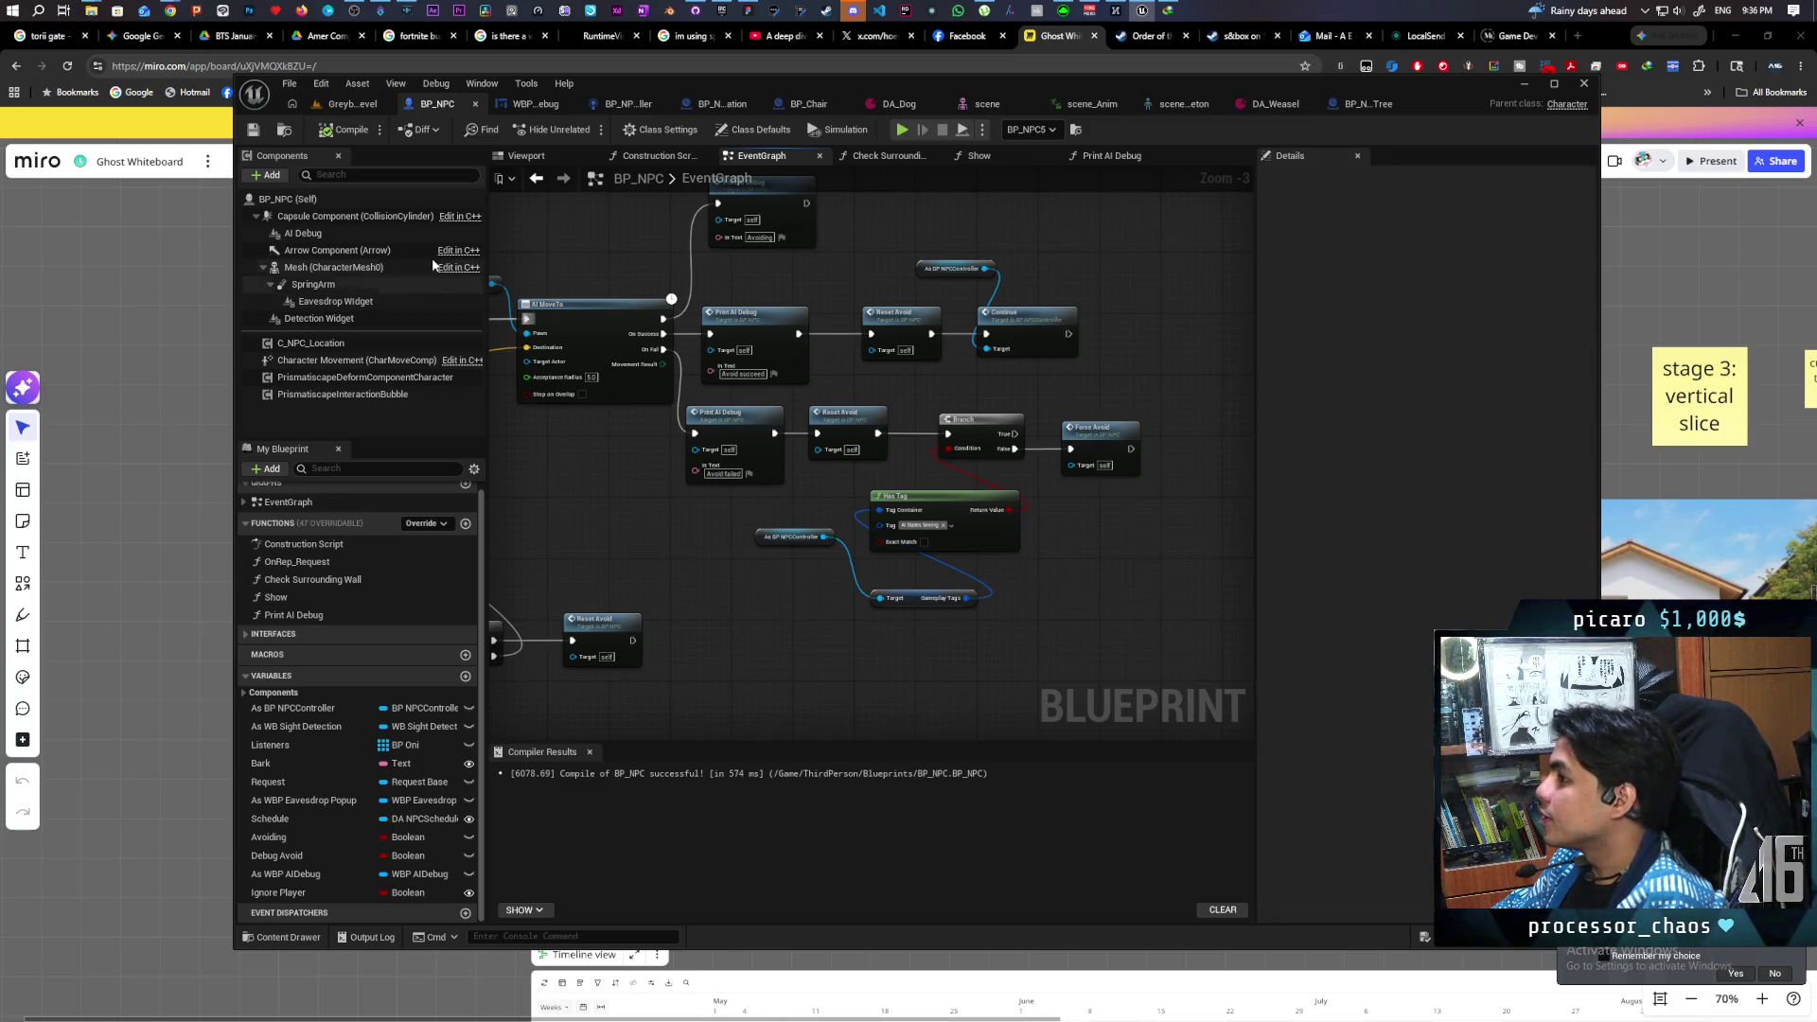
{"action": "left_click", "coordinate": [352, 103]}
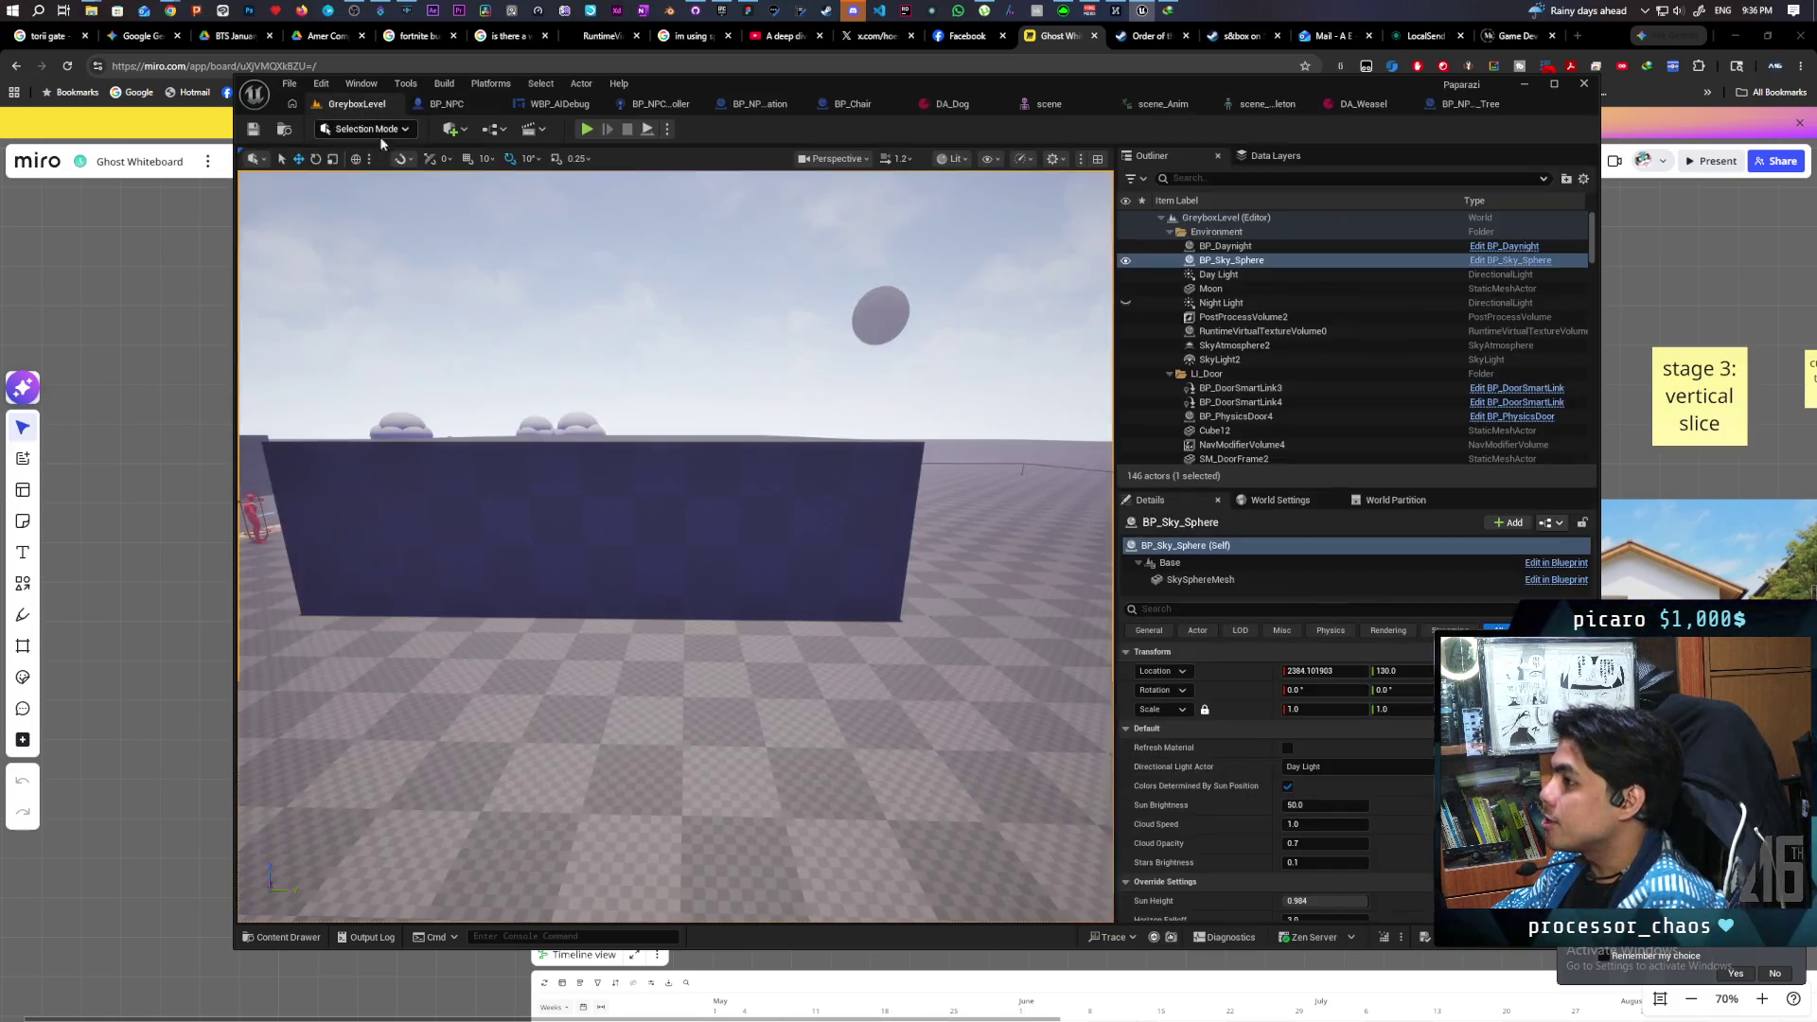
- Start Play In Editor on GreyboxLevel from the toolbar's green Play button
{"action": "left_click", "coordinate": [588, 129]}
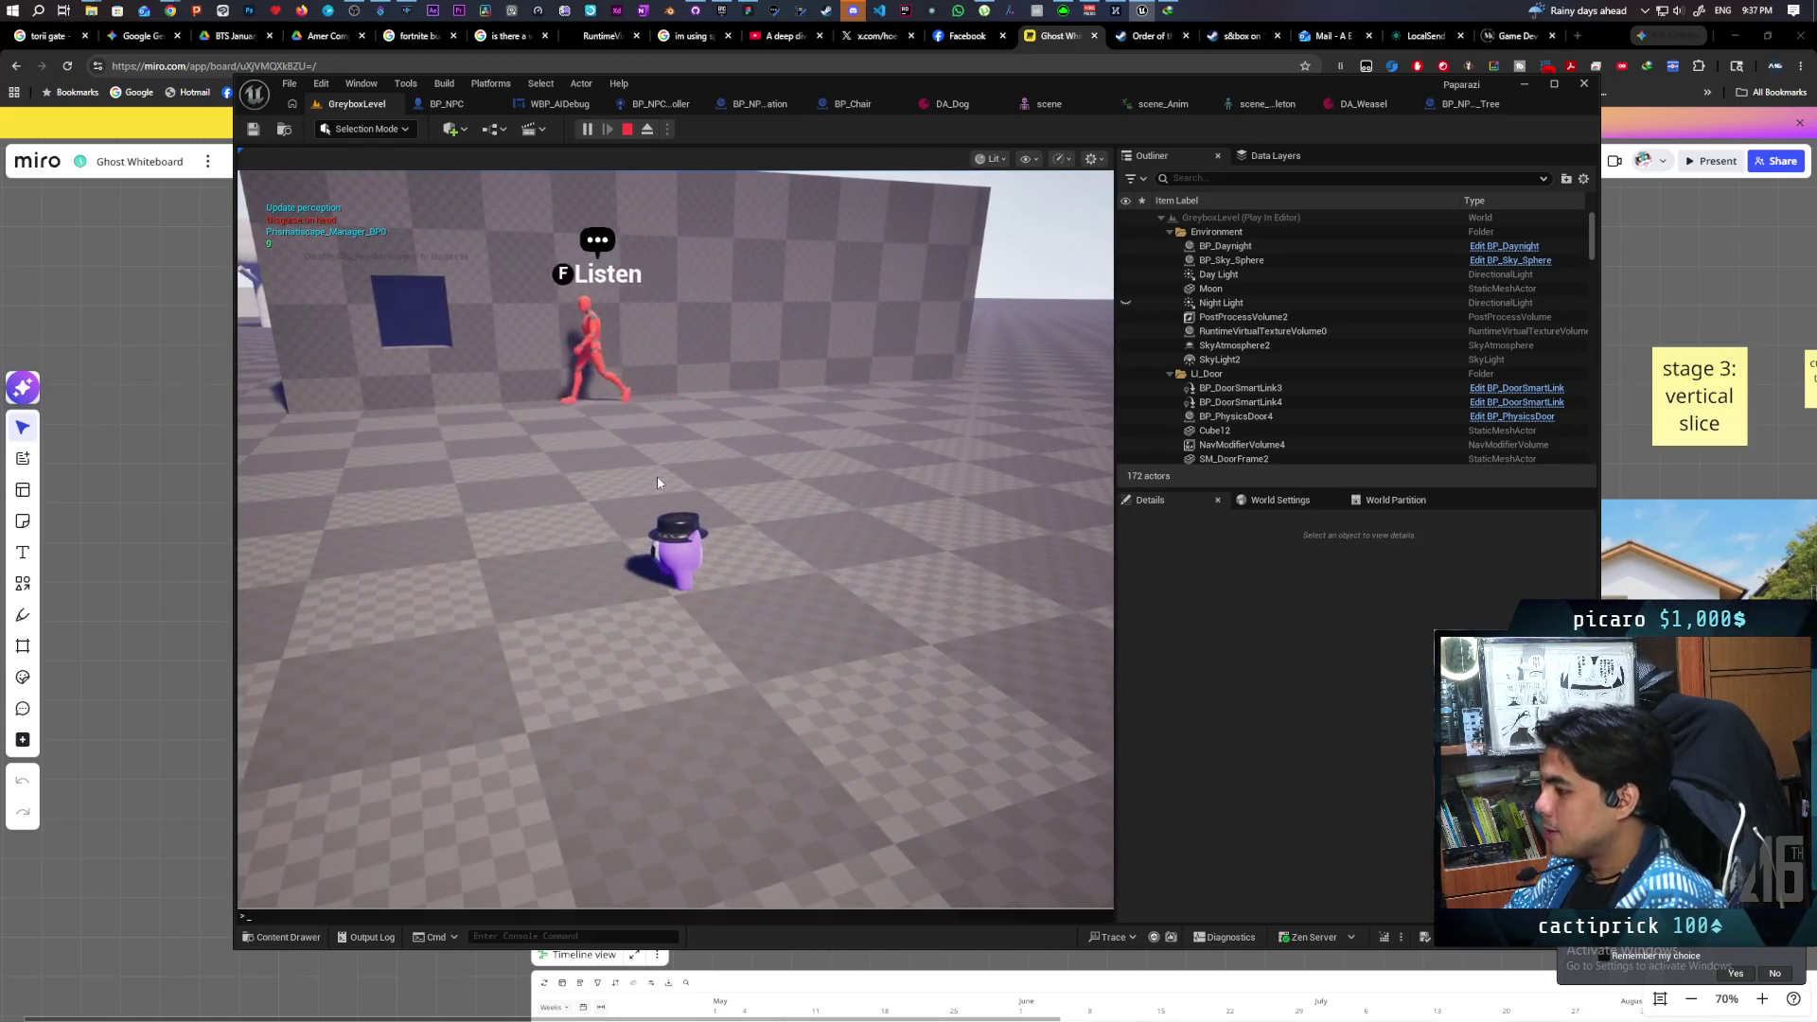
- Rerun the avoidance debug console command to show the NPC capsules
{"action": "key", "text": "grave"}
{"action": "key", "text": "Up"}
{"action": "key", "text": "Return"}
{"action": "left_click", "coordinate": [657, 475]}
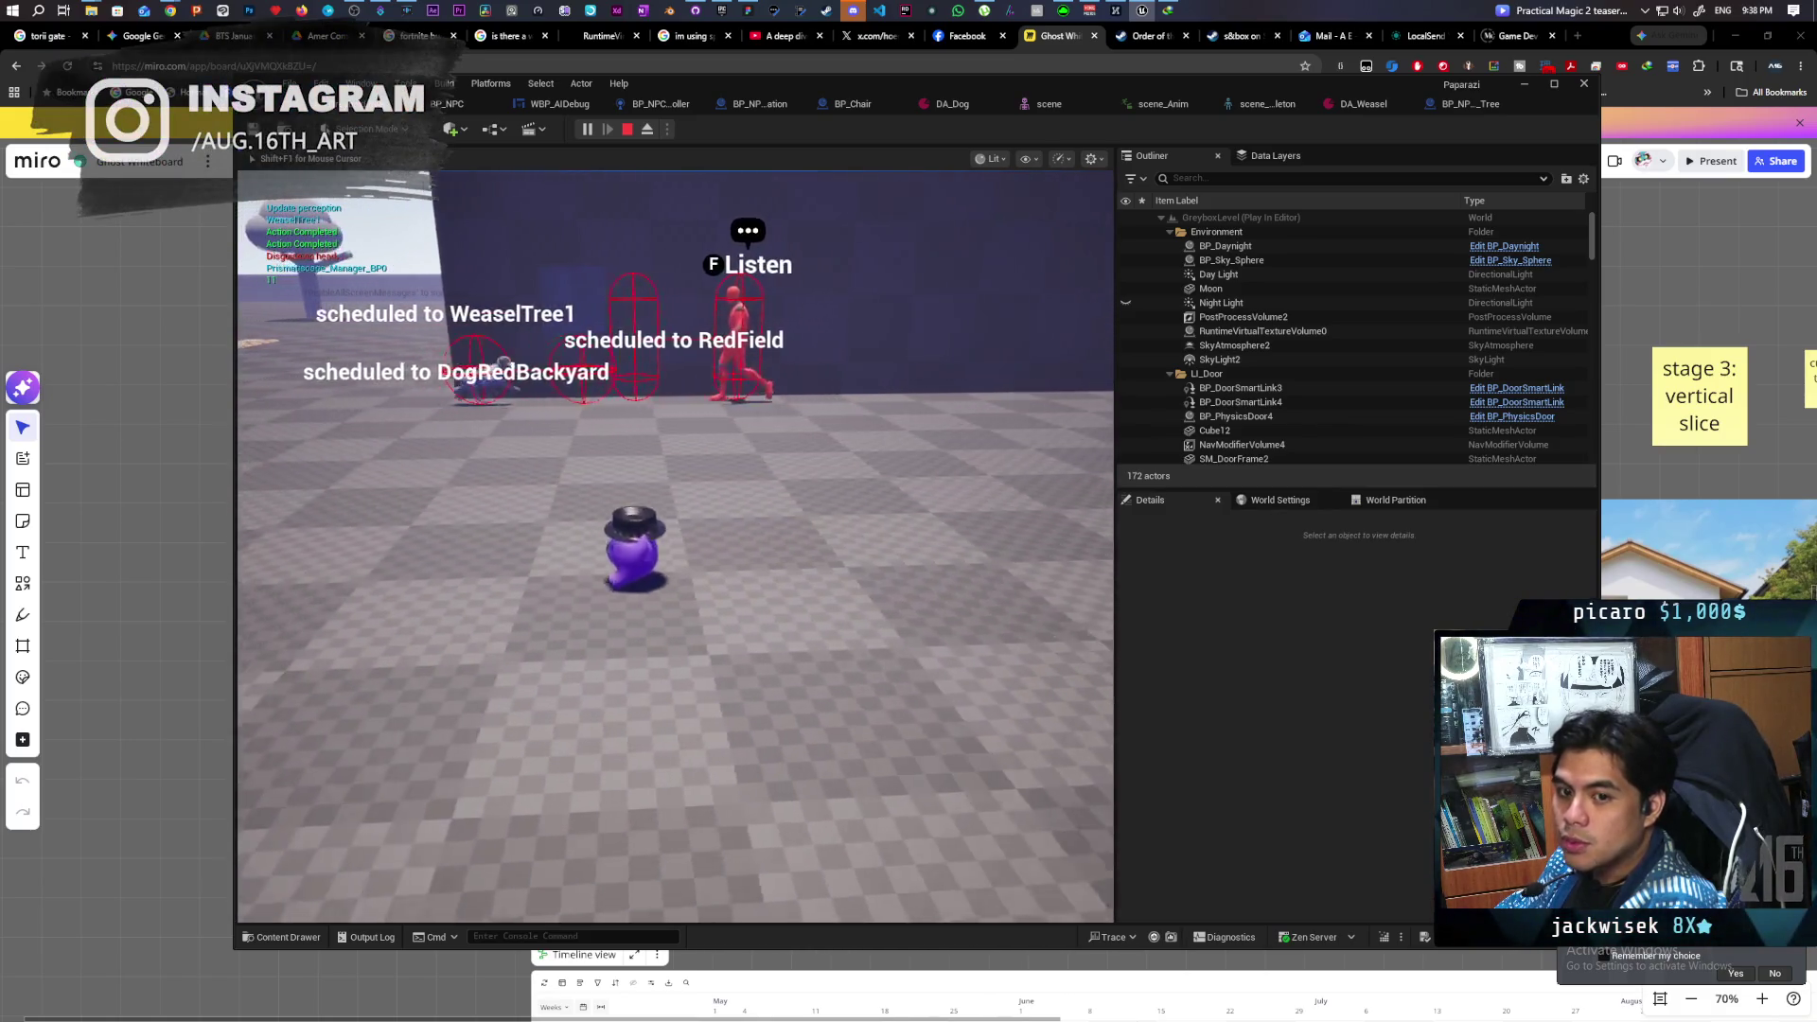
- Walk the player after the NPCs toward the big wall, then stop the session
{"action": "key", "text": "a"}
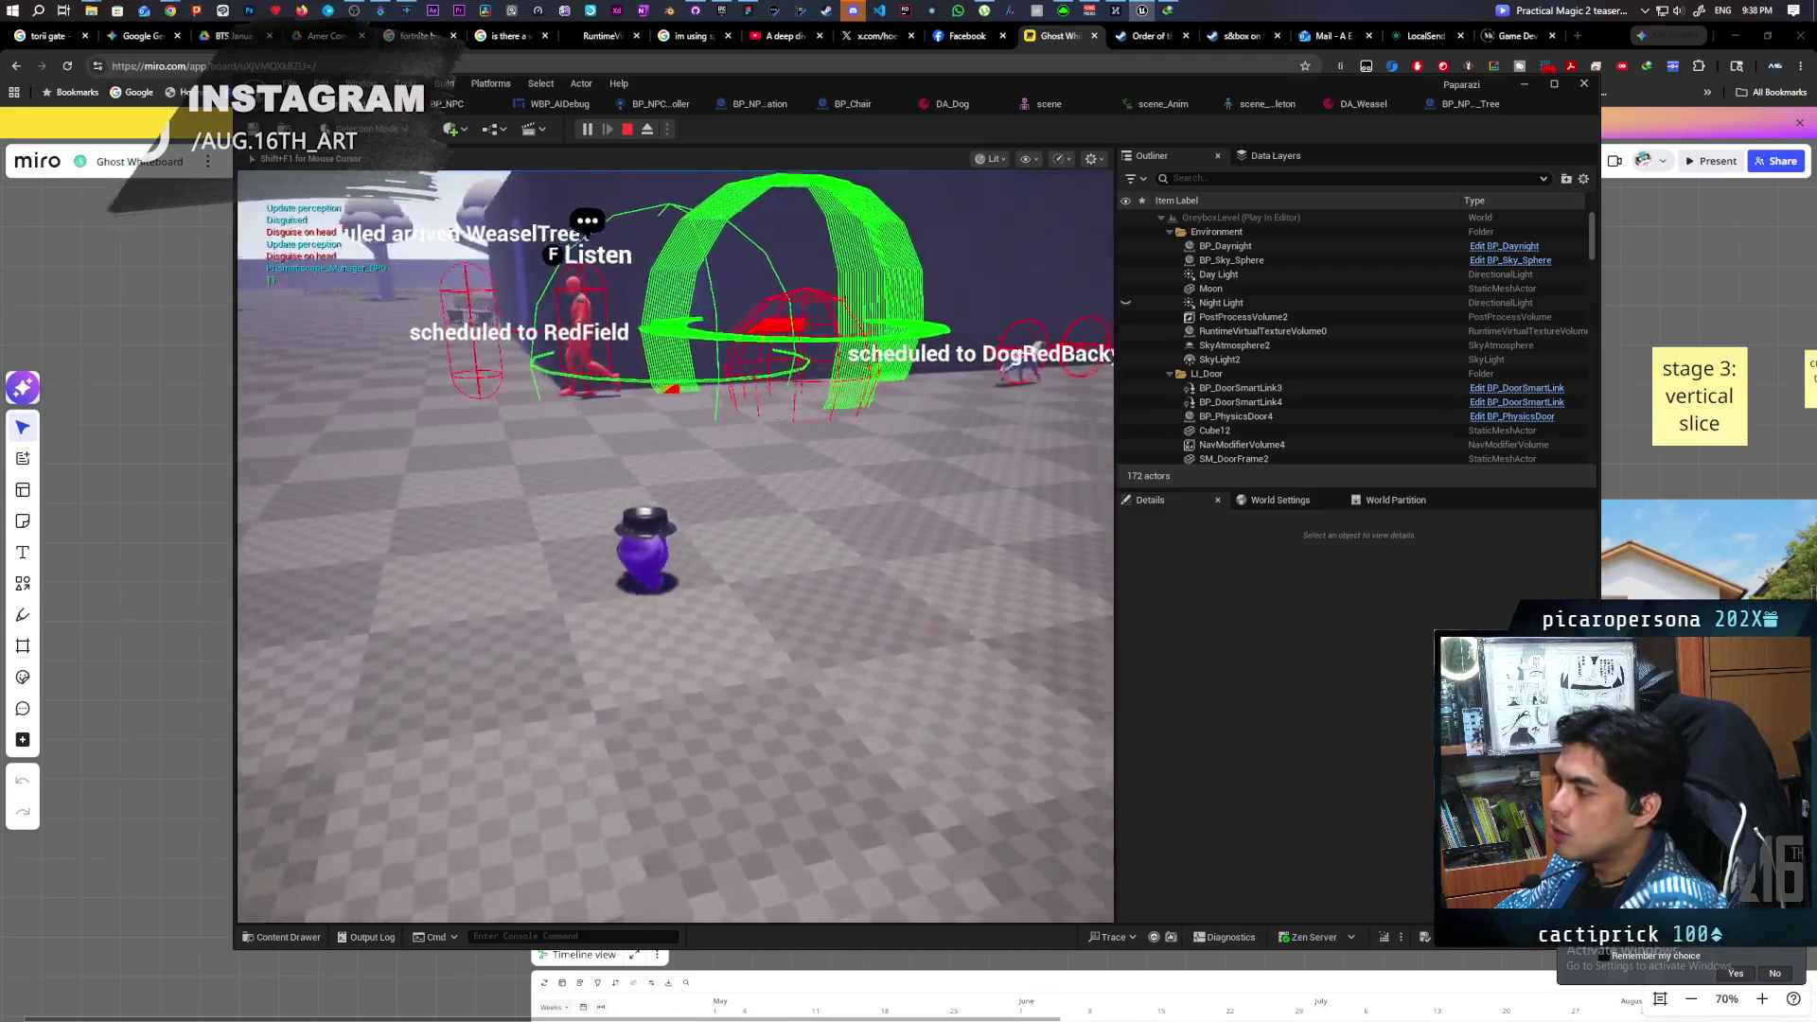
{"action": "key", "text": "s"}
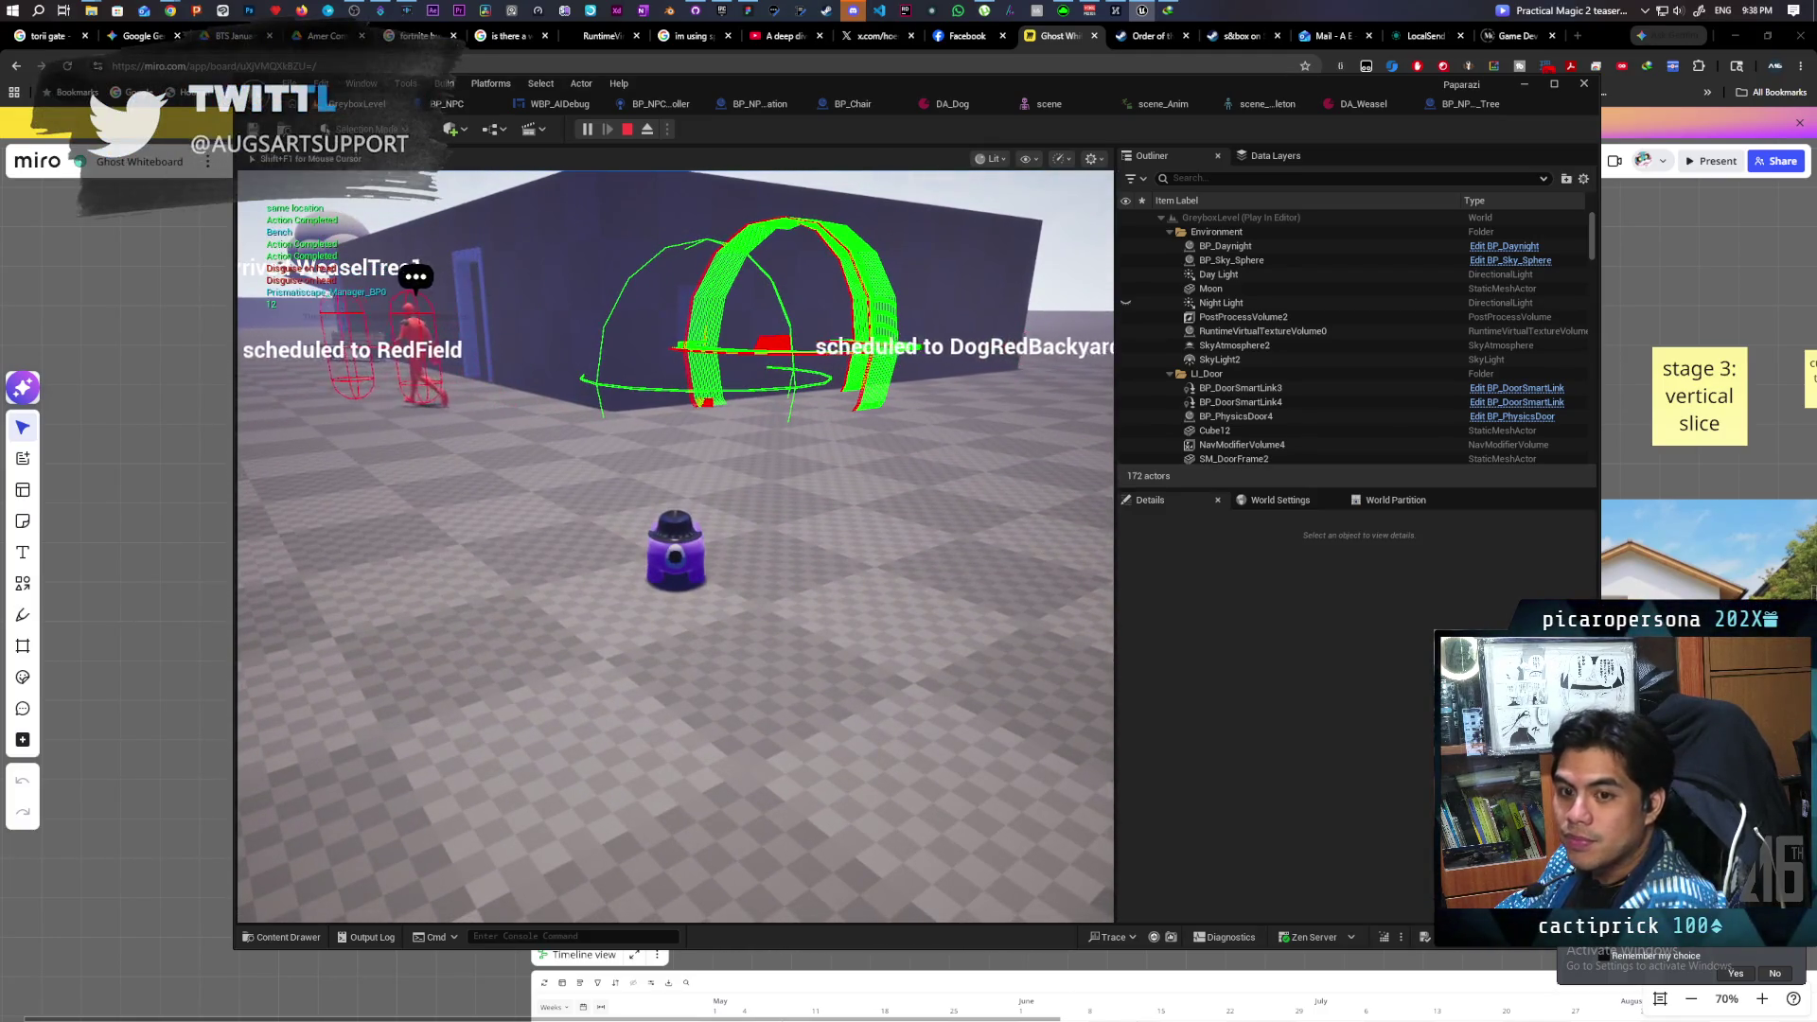
{"action": "key", "text": "a"}
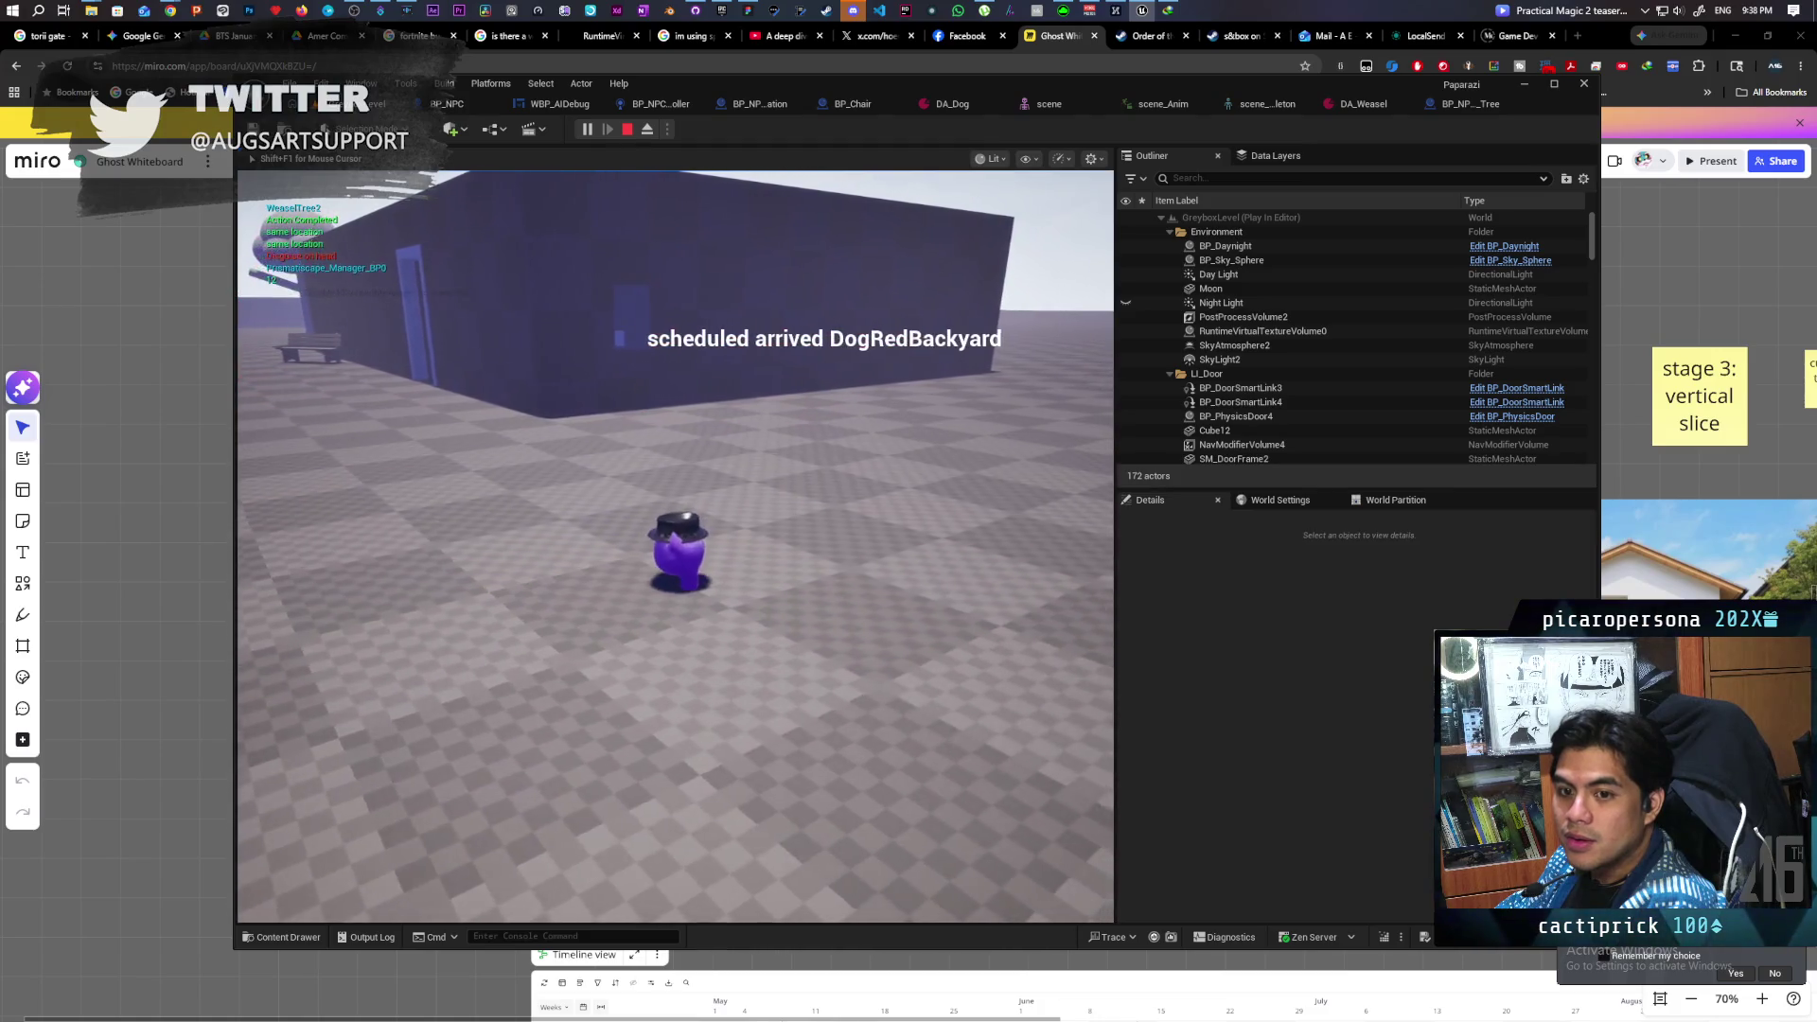
{"action": "key", "text": "w"}
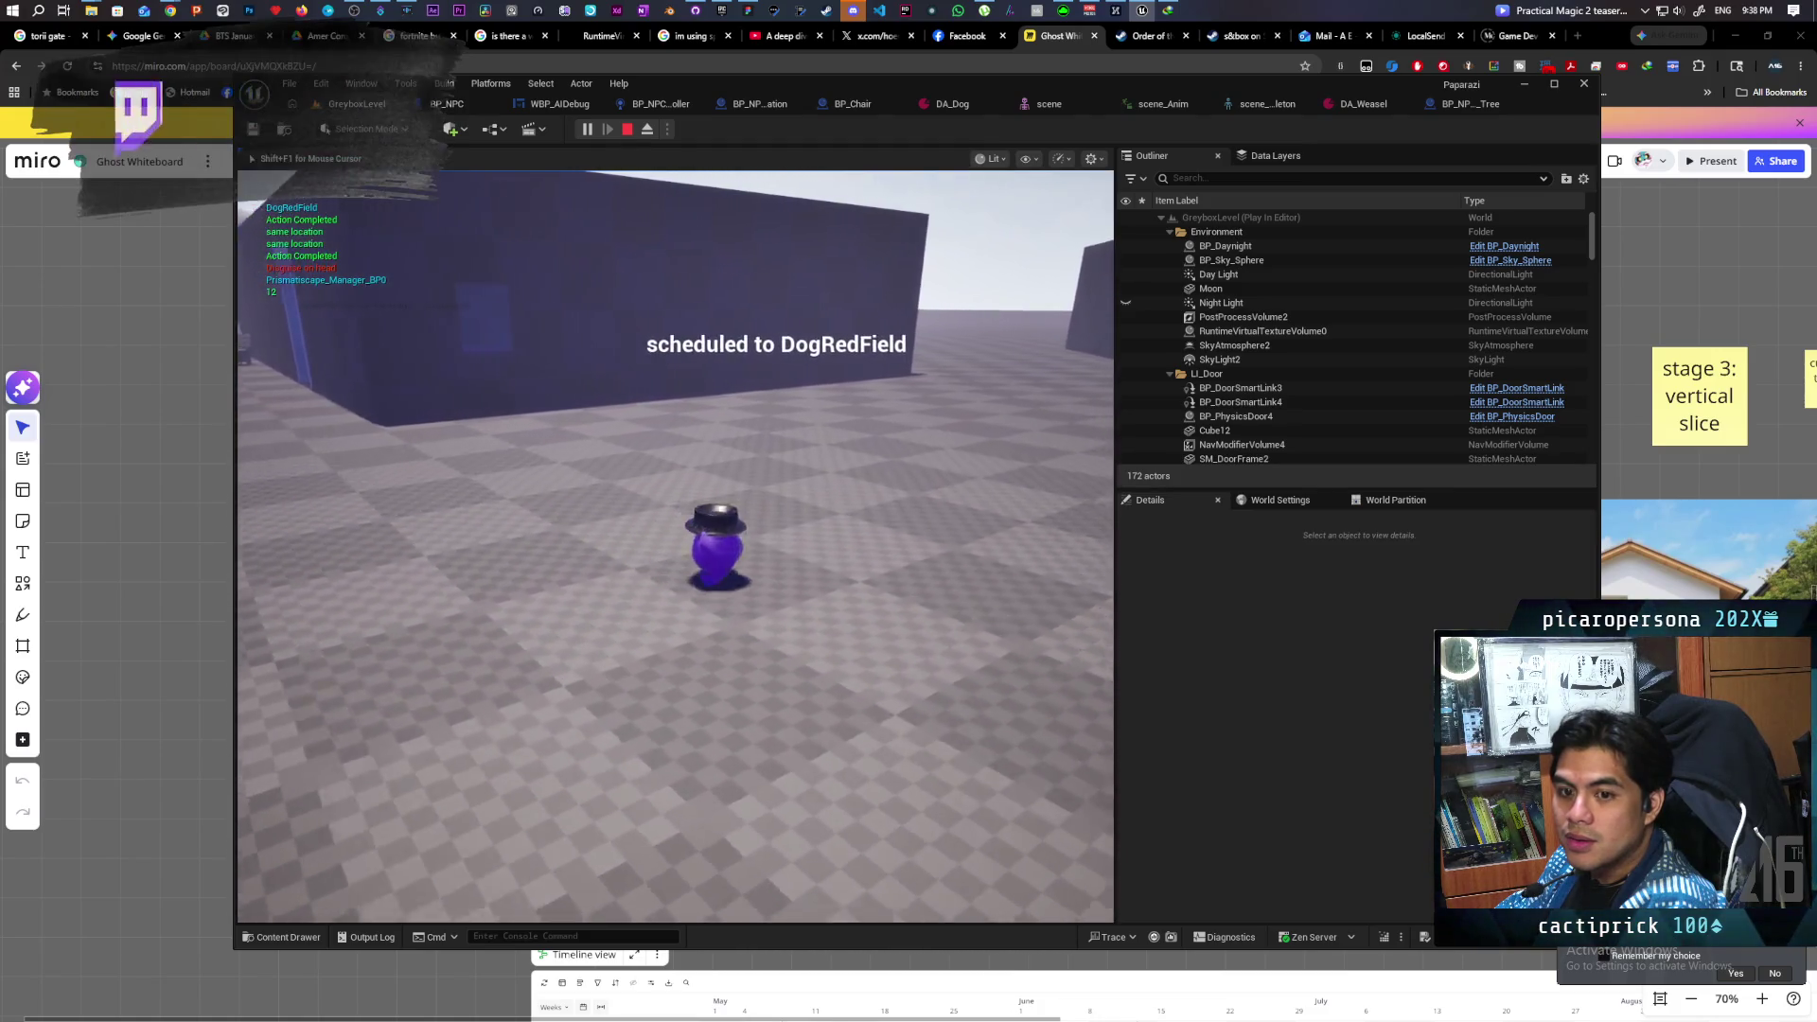
{"action": "key", "text": "a"}
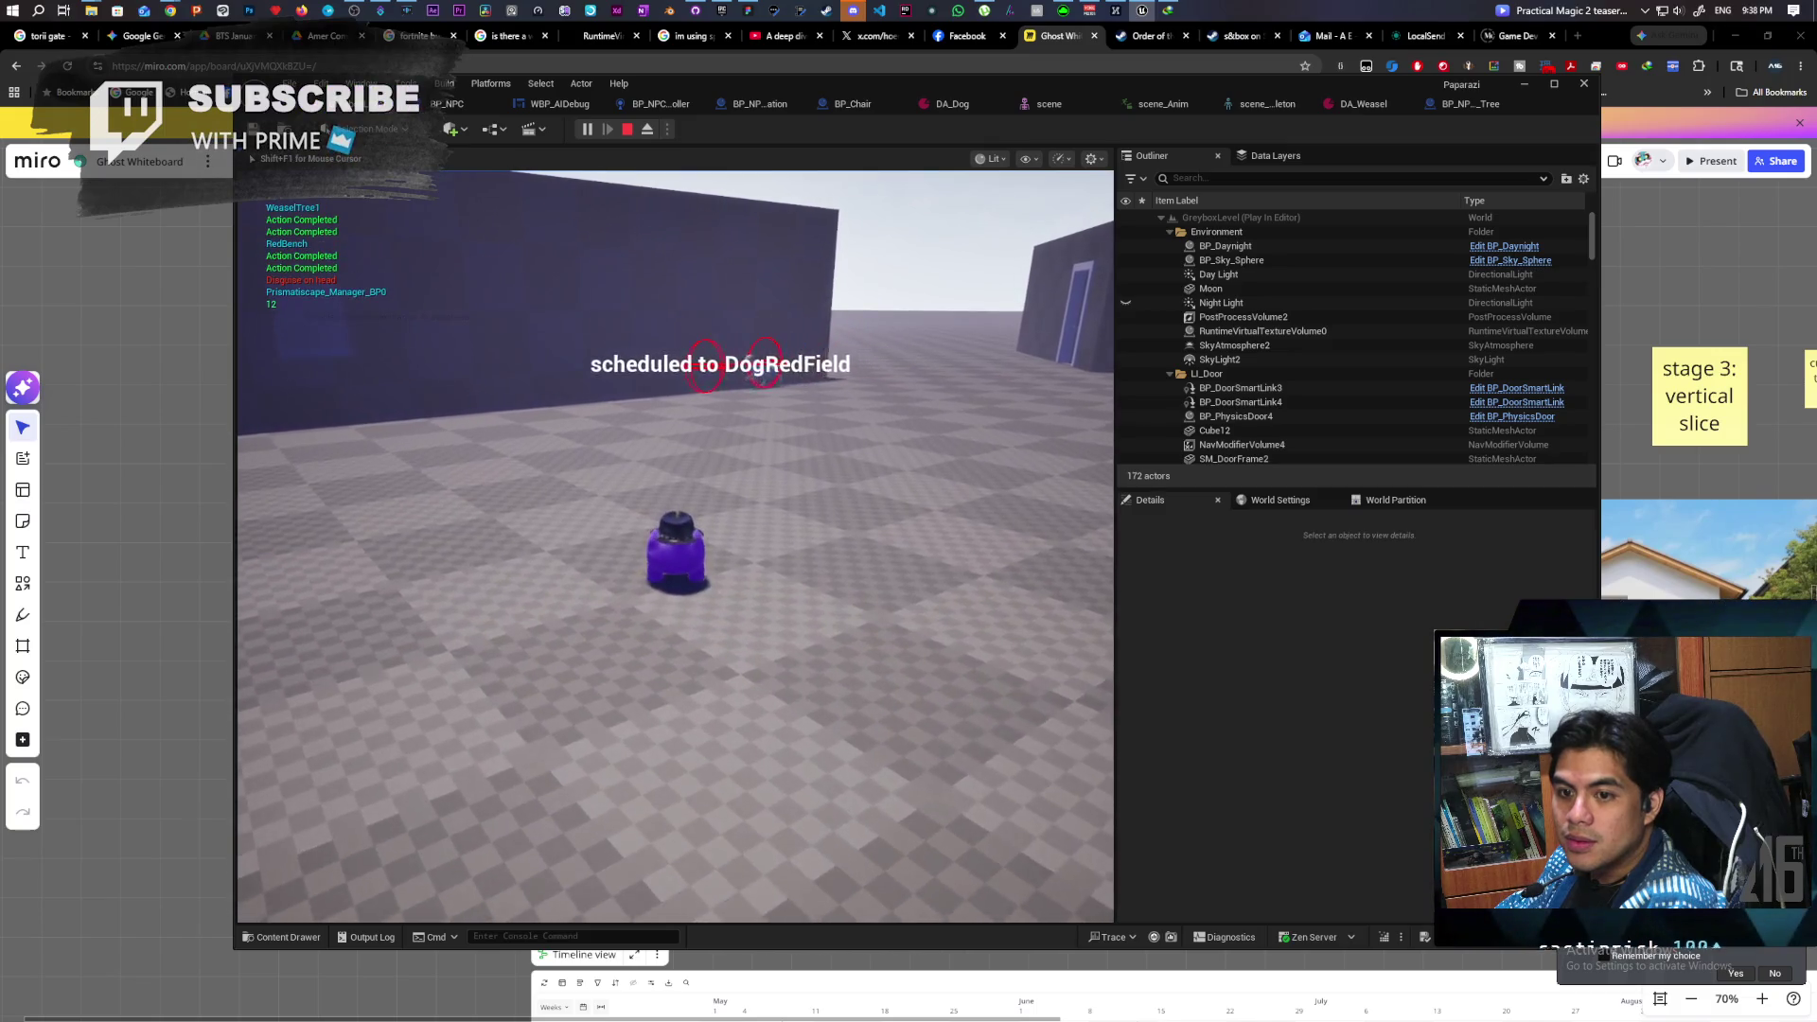
{"action": "key", "text": "a"}
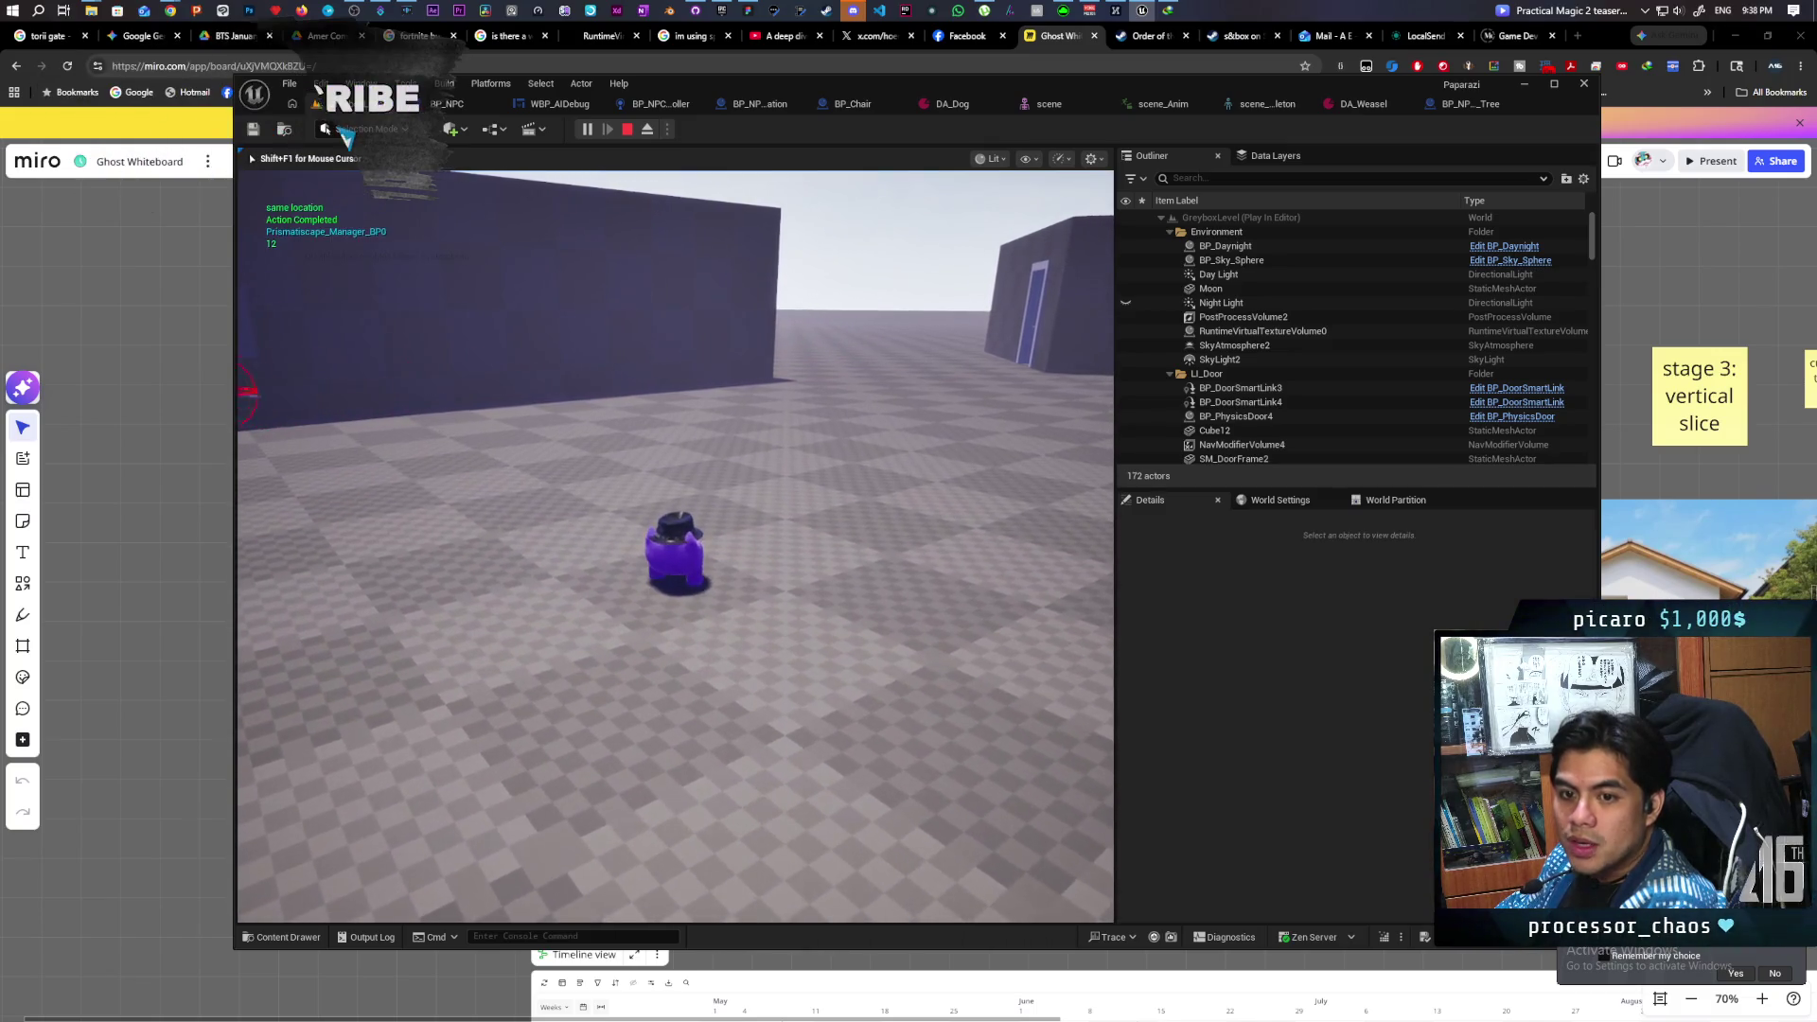
{"action": "key", "text": "a"}
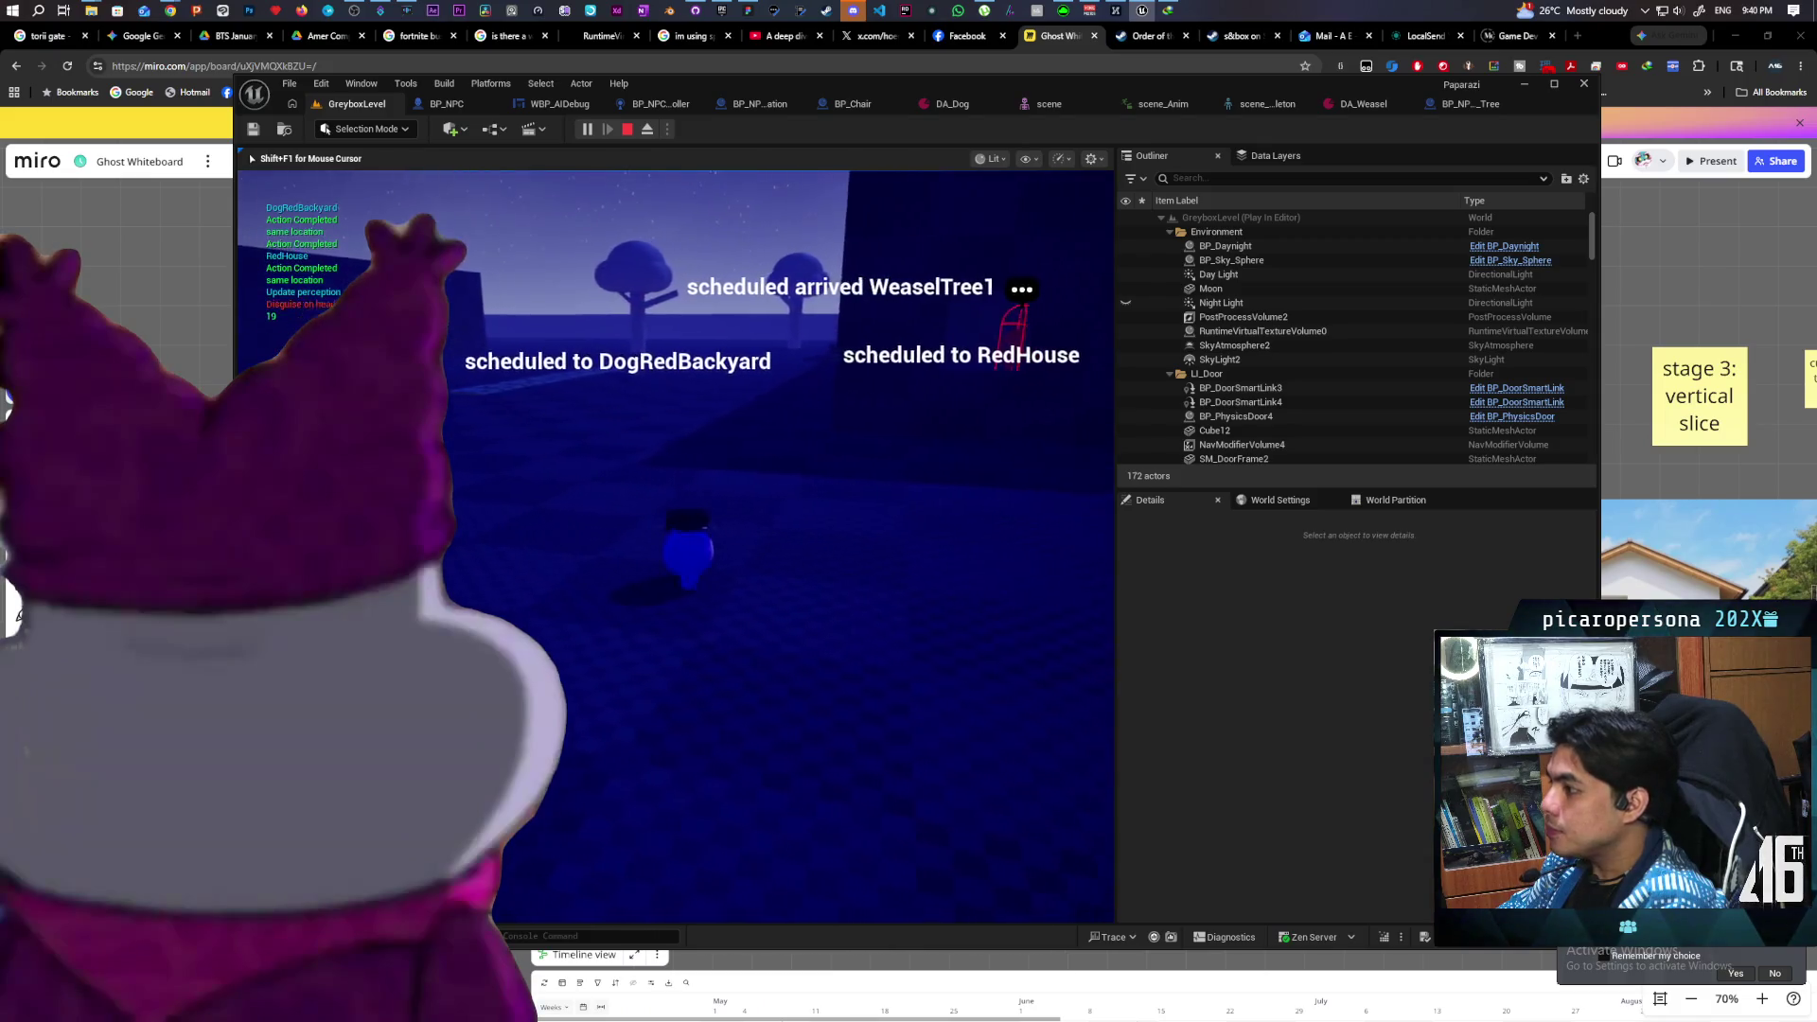
{"action": "key", "text": "Escape"}
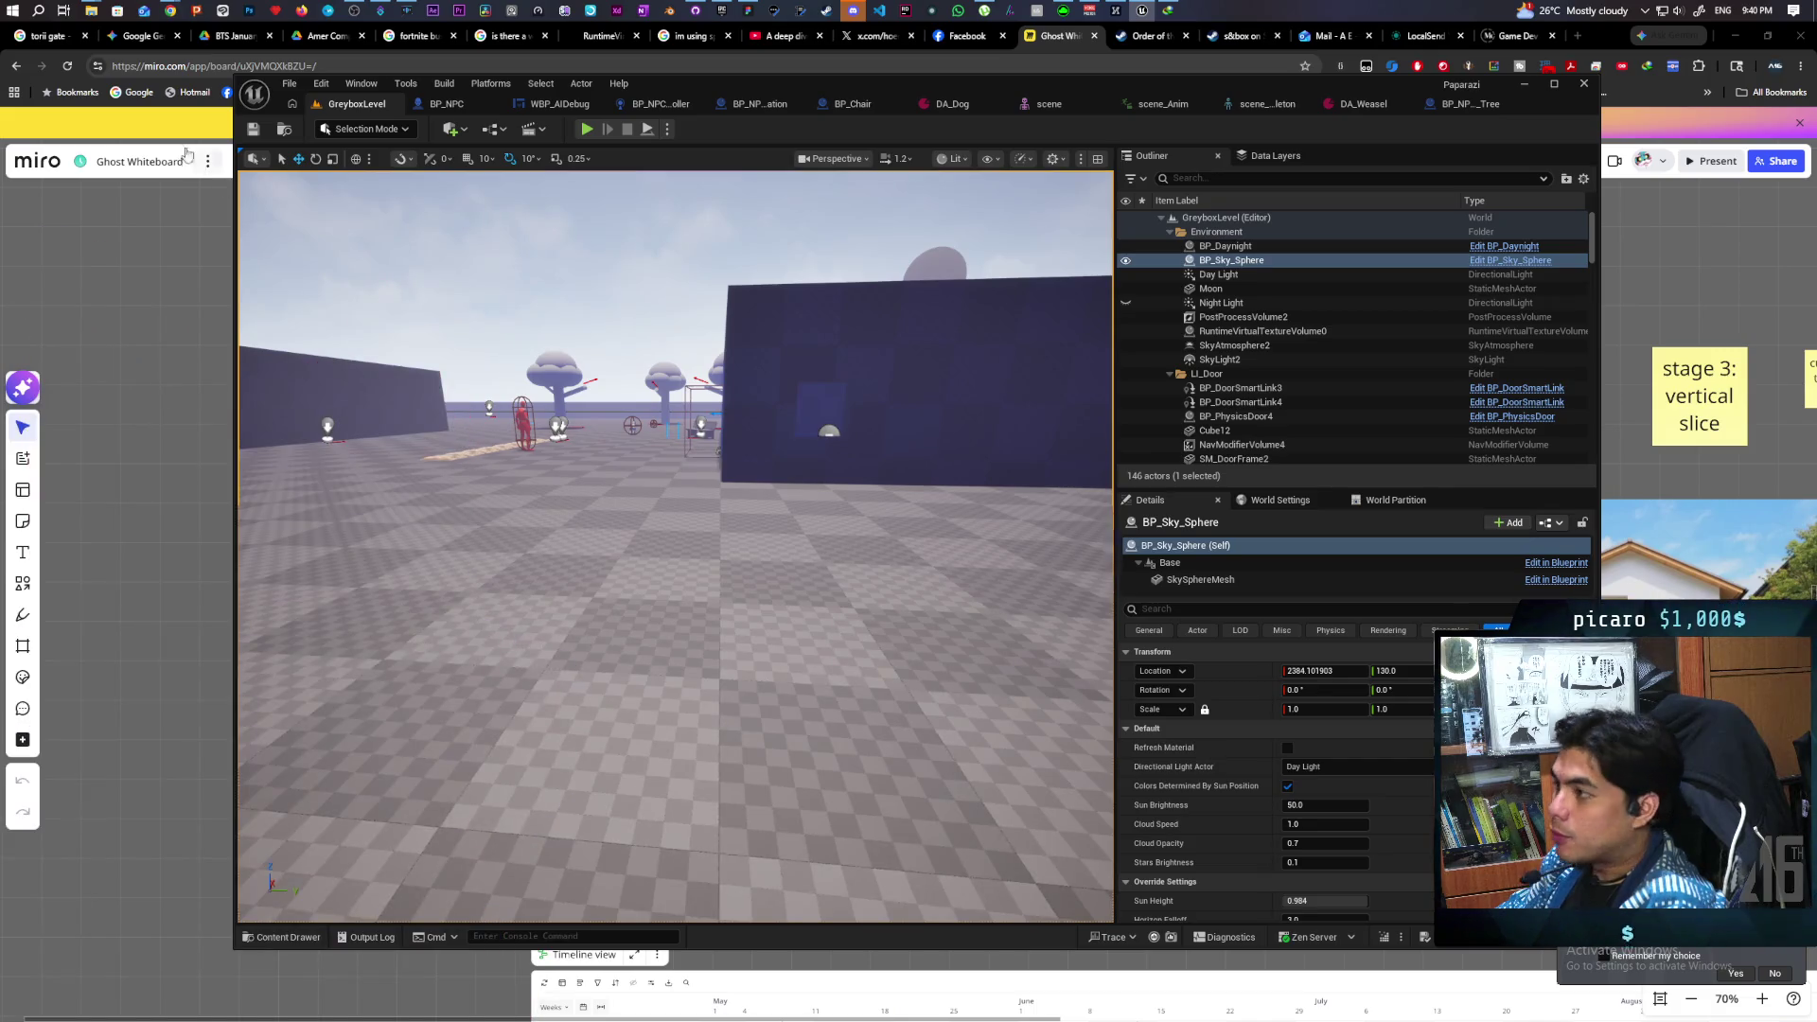
- Switch from Unreal to the browser showing the Witcher 4 animation tech video
{"action": "mouse_move", "coordinate": [95, 13]}
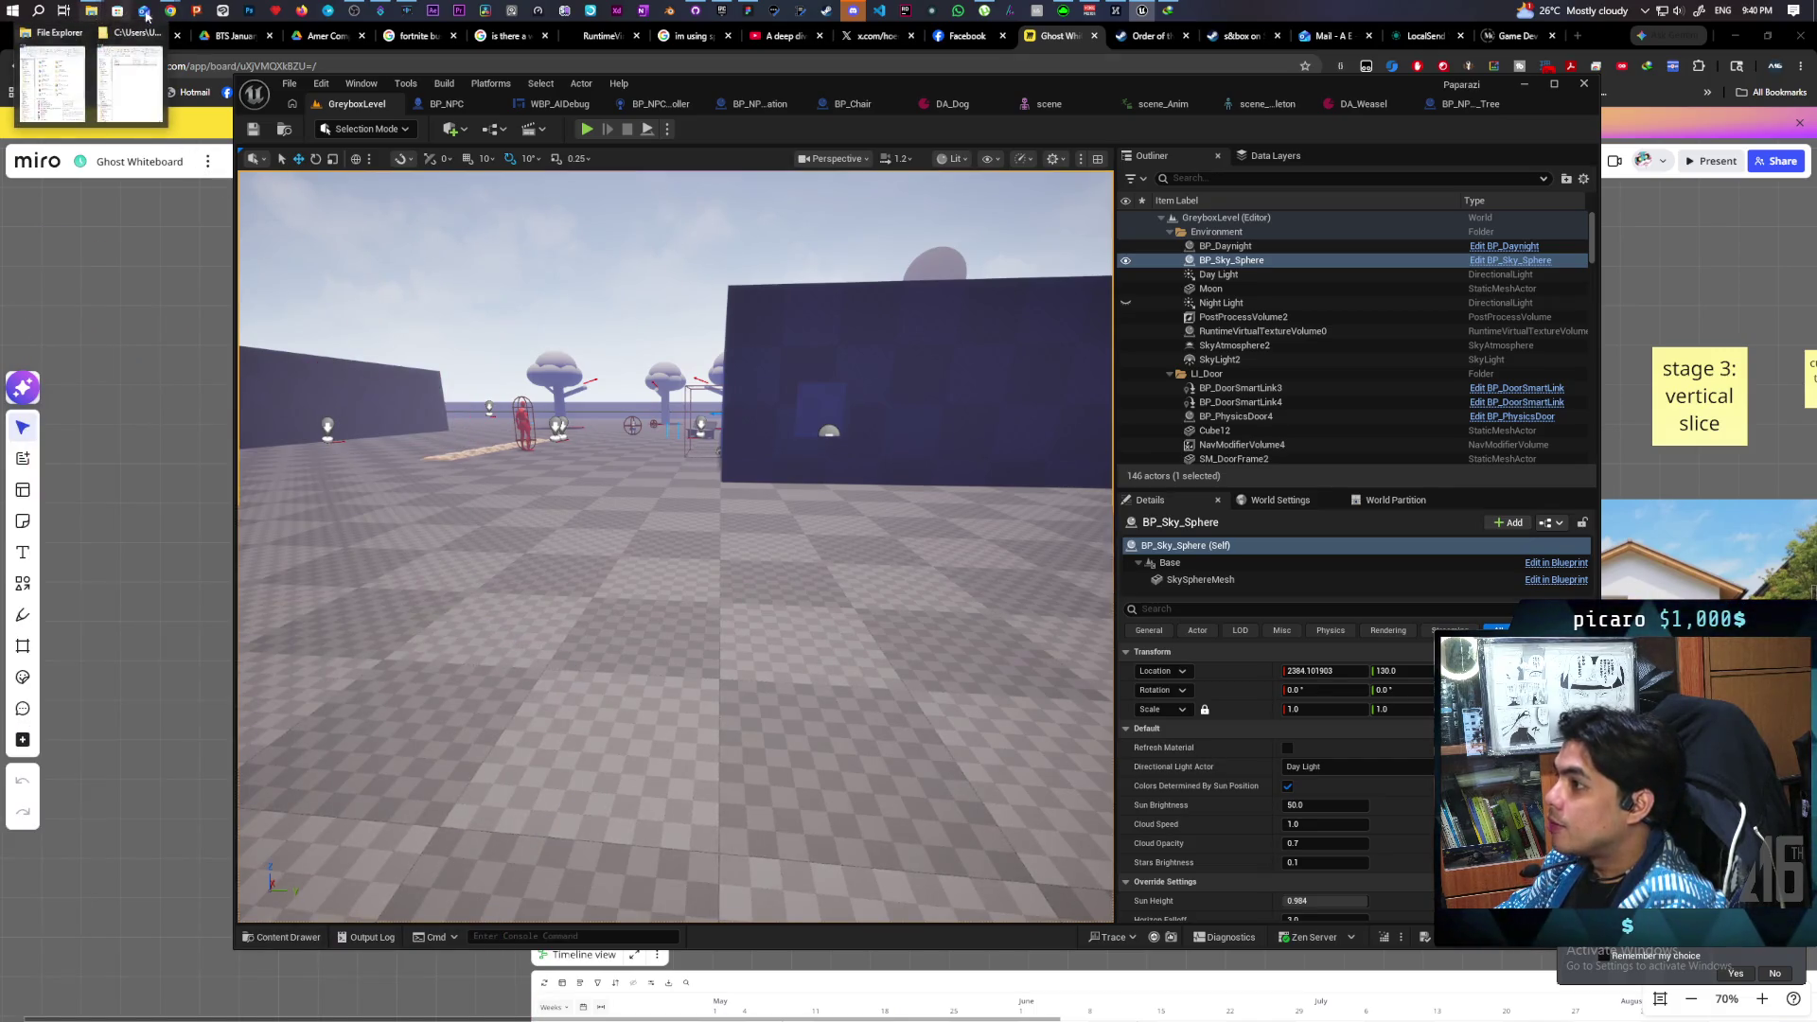
{"action": "mouse_move", "coordinate": [170, 11]}
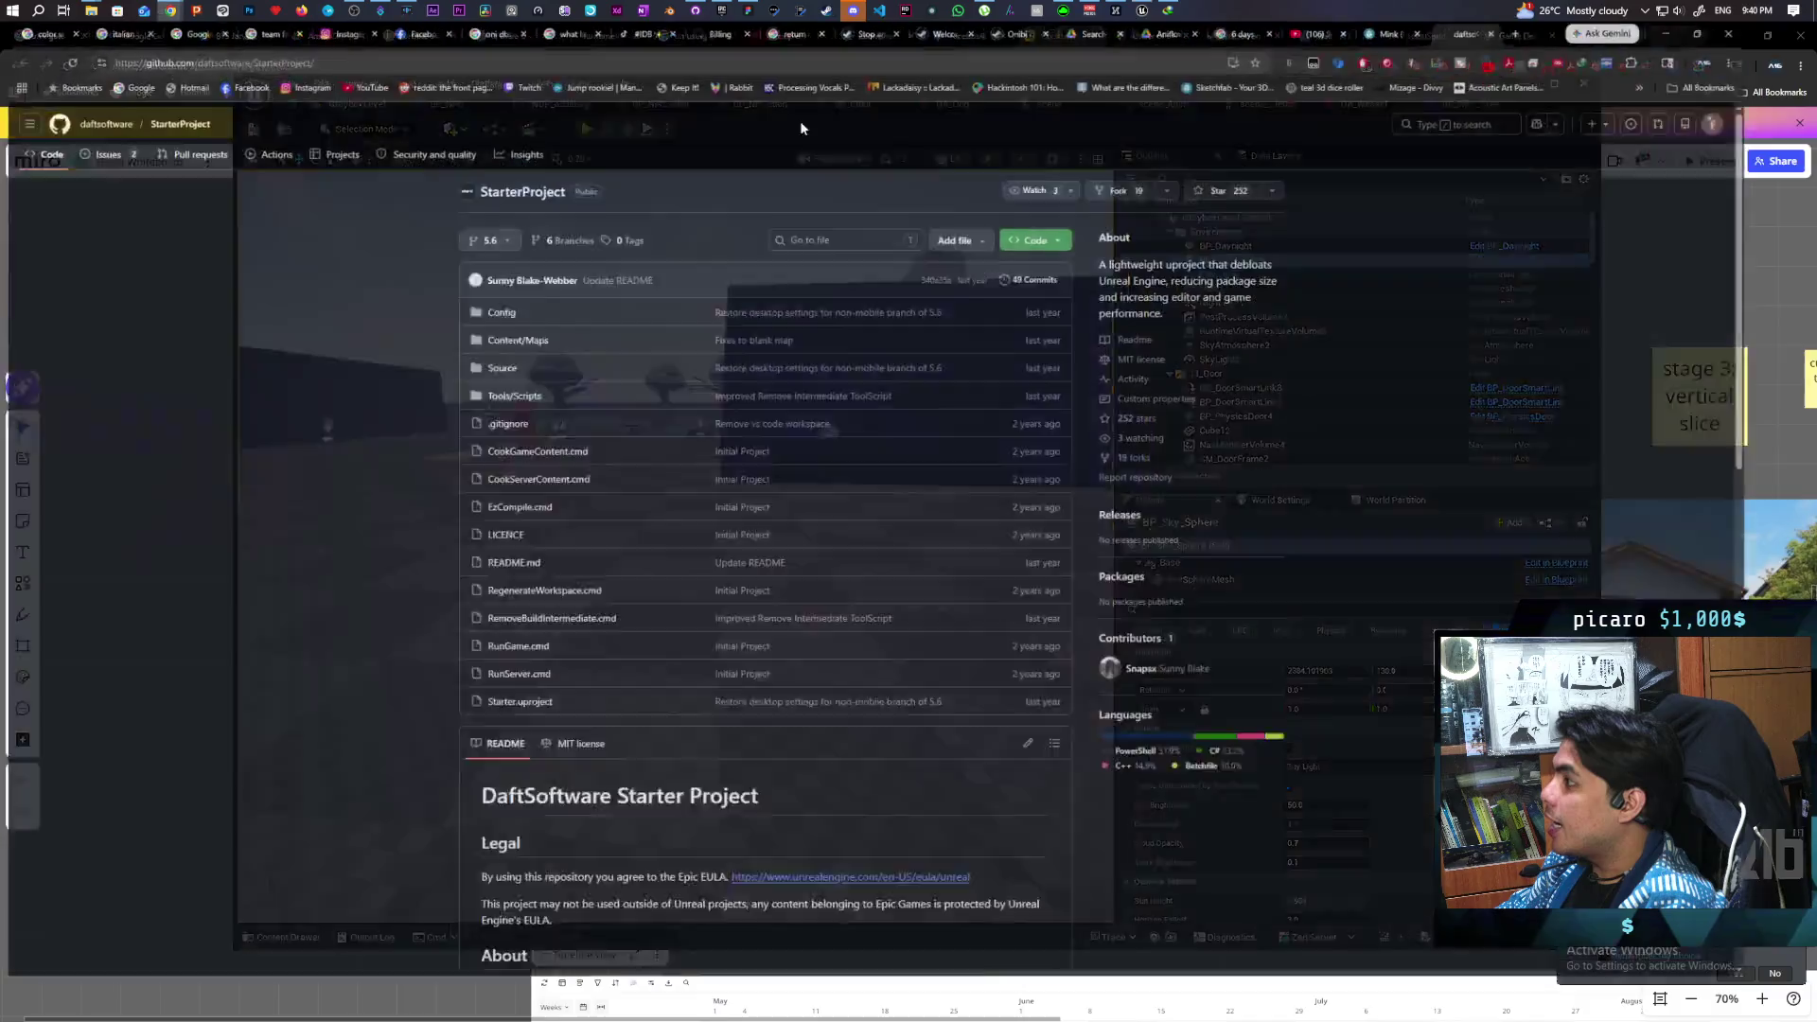
{"action": "left_click", "coordinate": [799, 104]}
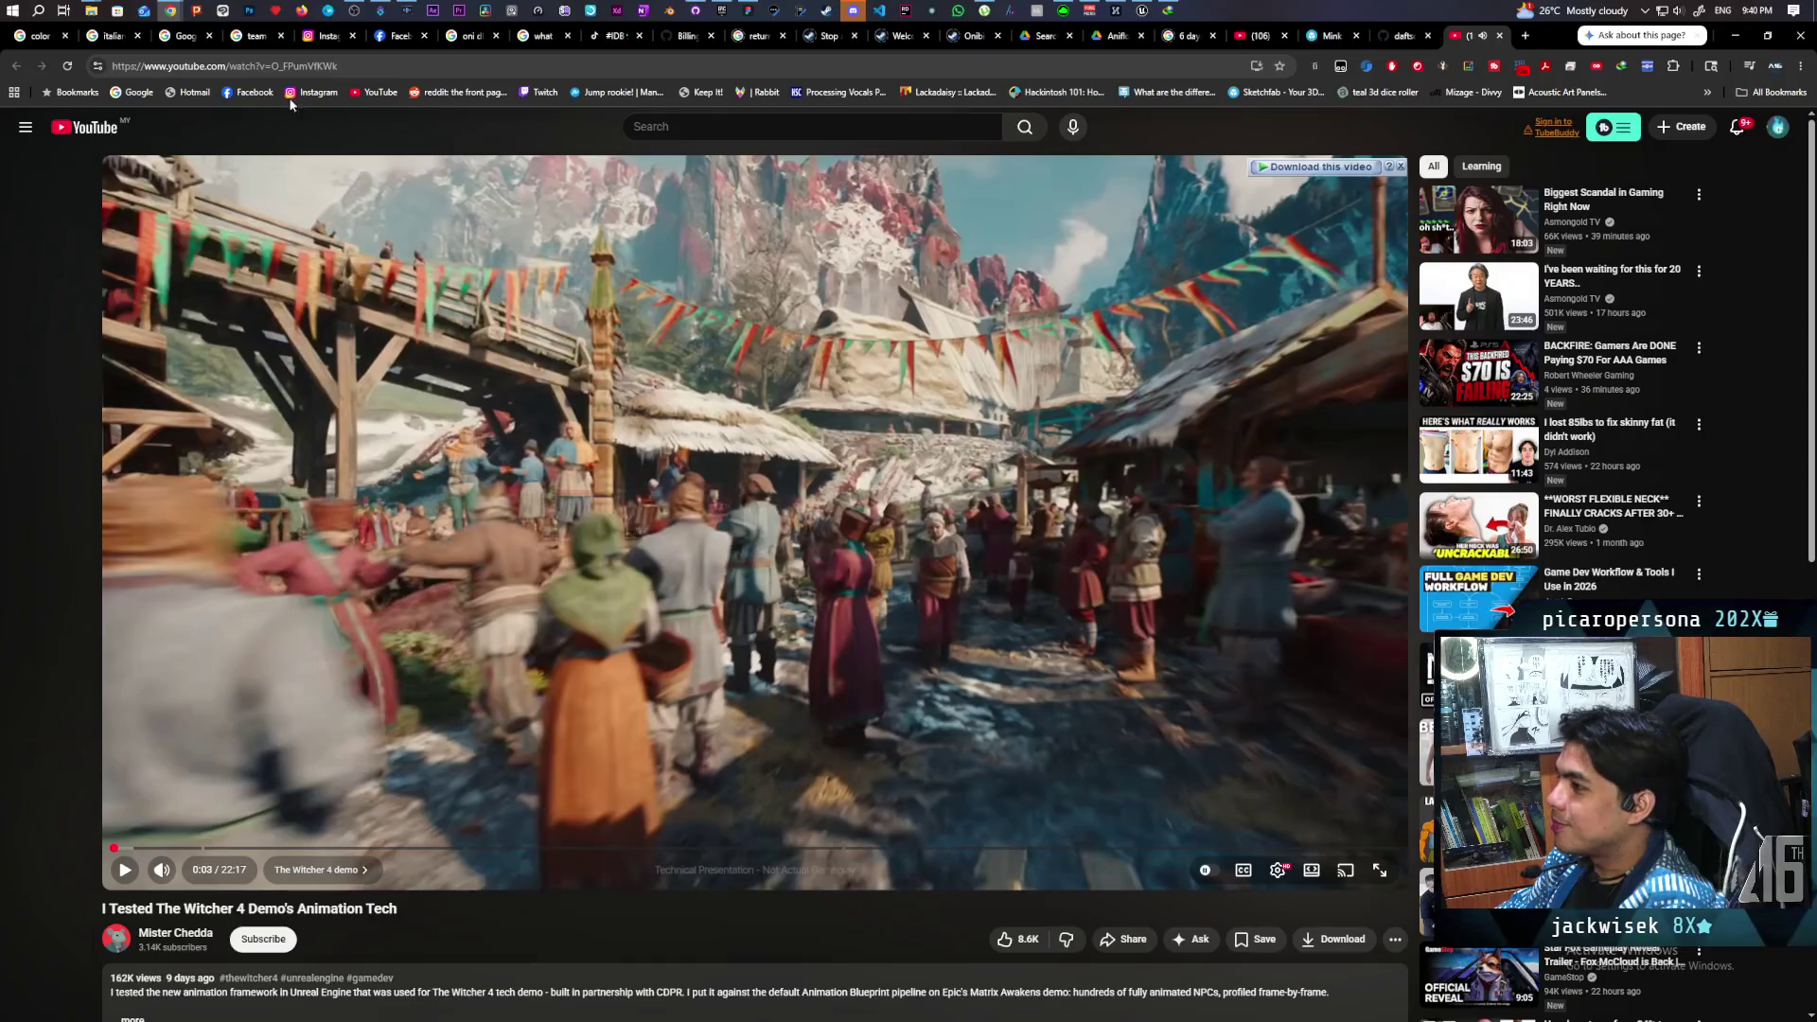
- Copy the YouTube video's web address and switch back to the Unreal editor
{"action": "left_click", "coordinate": [352, 65]}
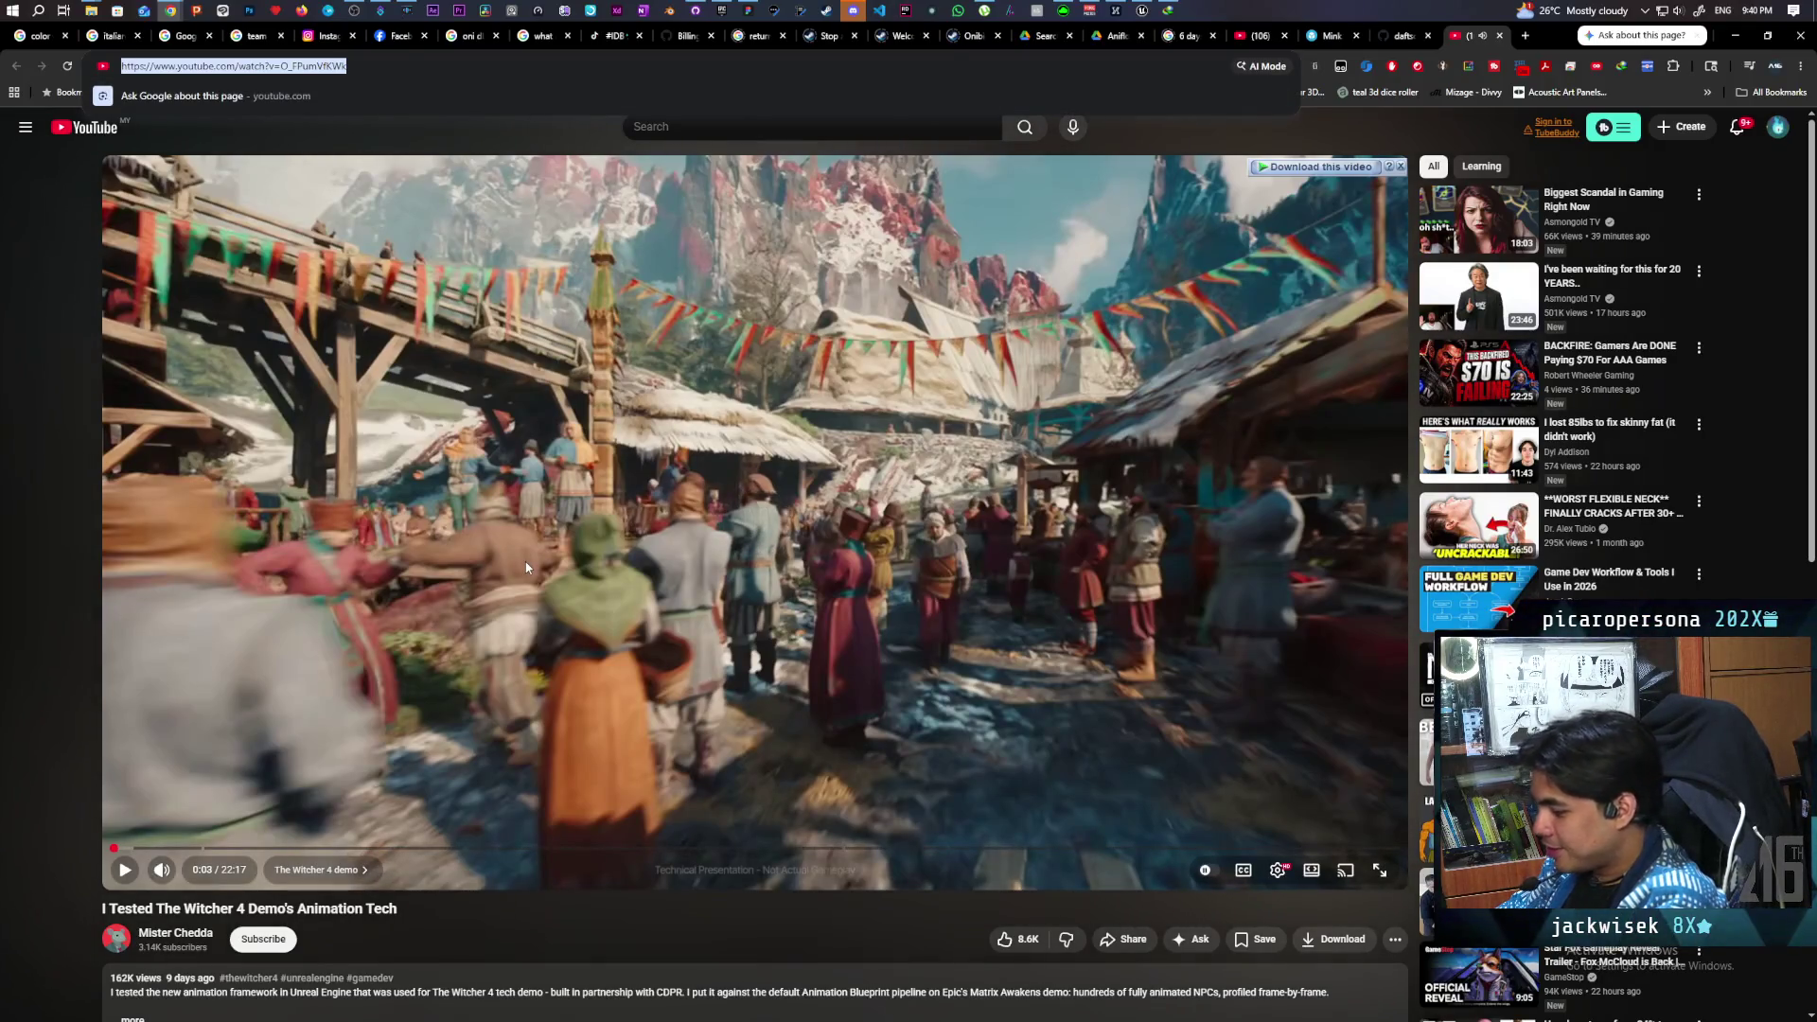
{"action": "key", "text": "alt+Tab"}
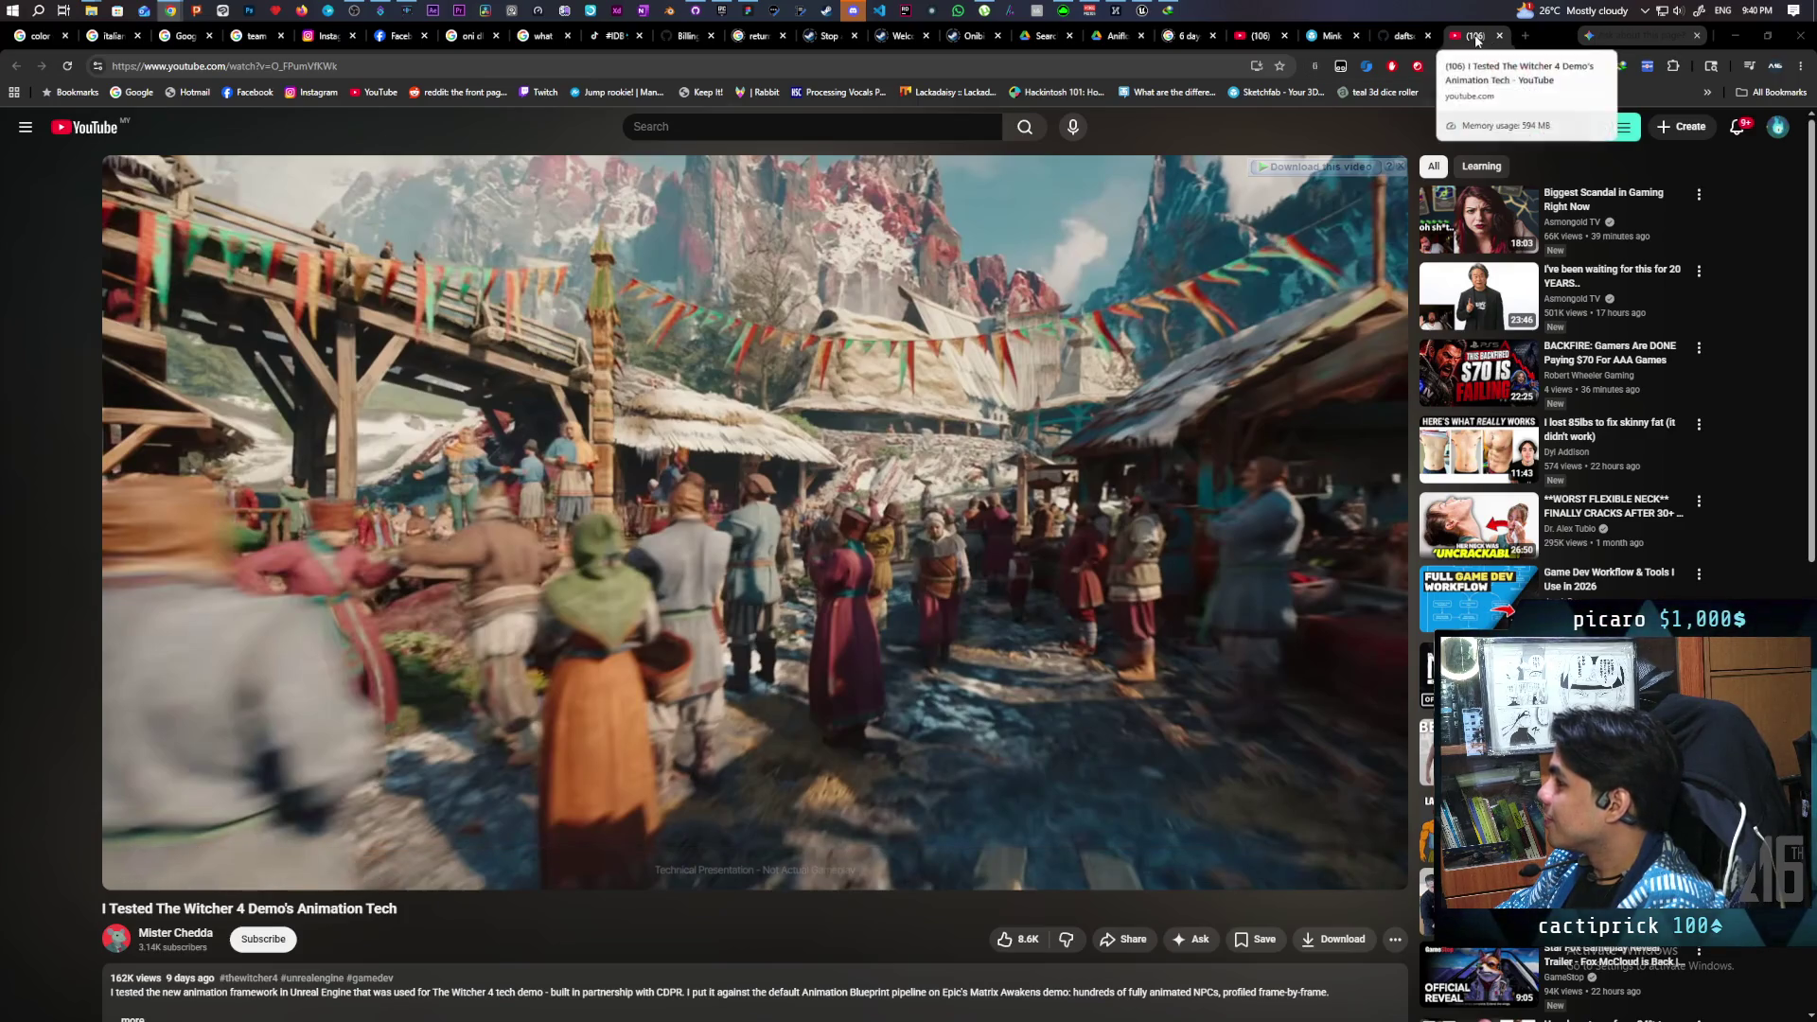
{"action": "key", "text": "ctrl+shift+Tab"}
{"action": "key", "text": "alt+Tab"}
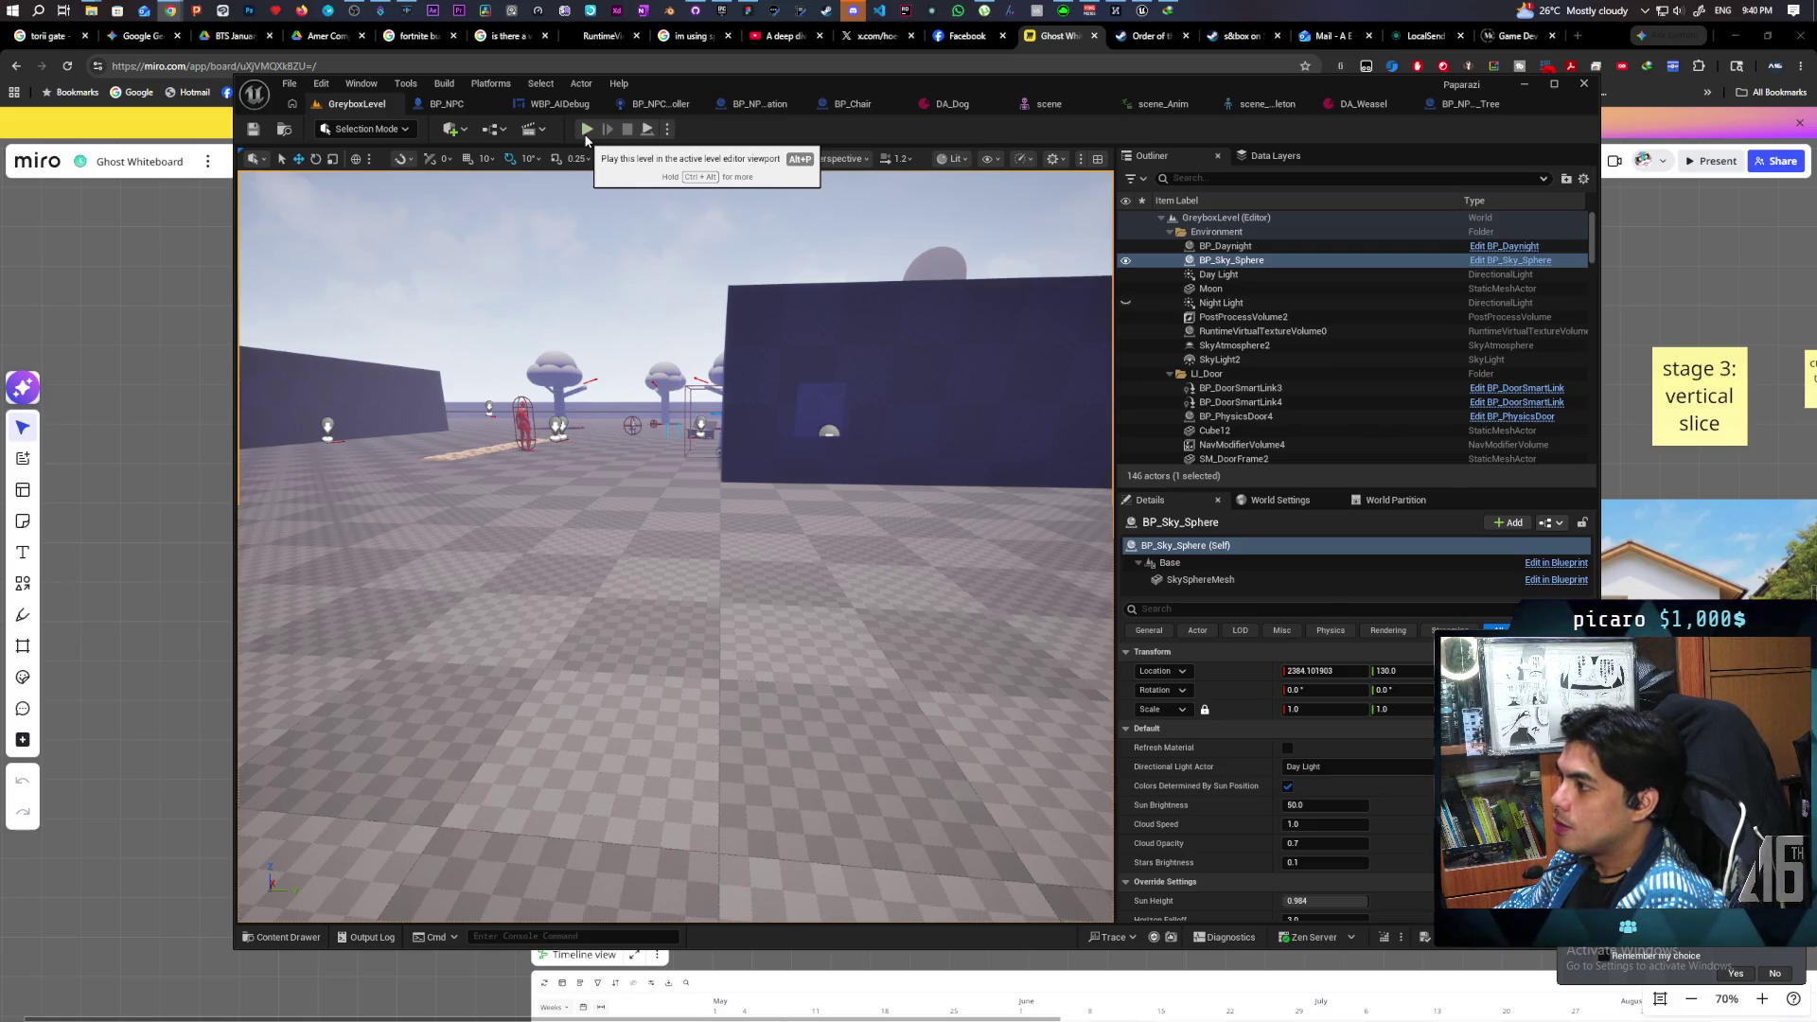
- Play GreyboxLevel again, take control of the character, and walk right watching NPC schedules
{"action": "left_click", "coordinate": [587, 133]}
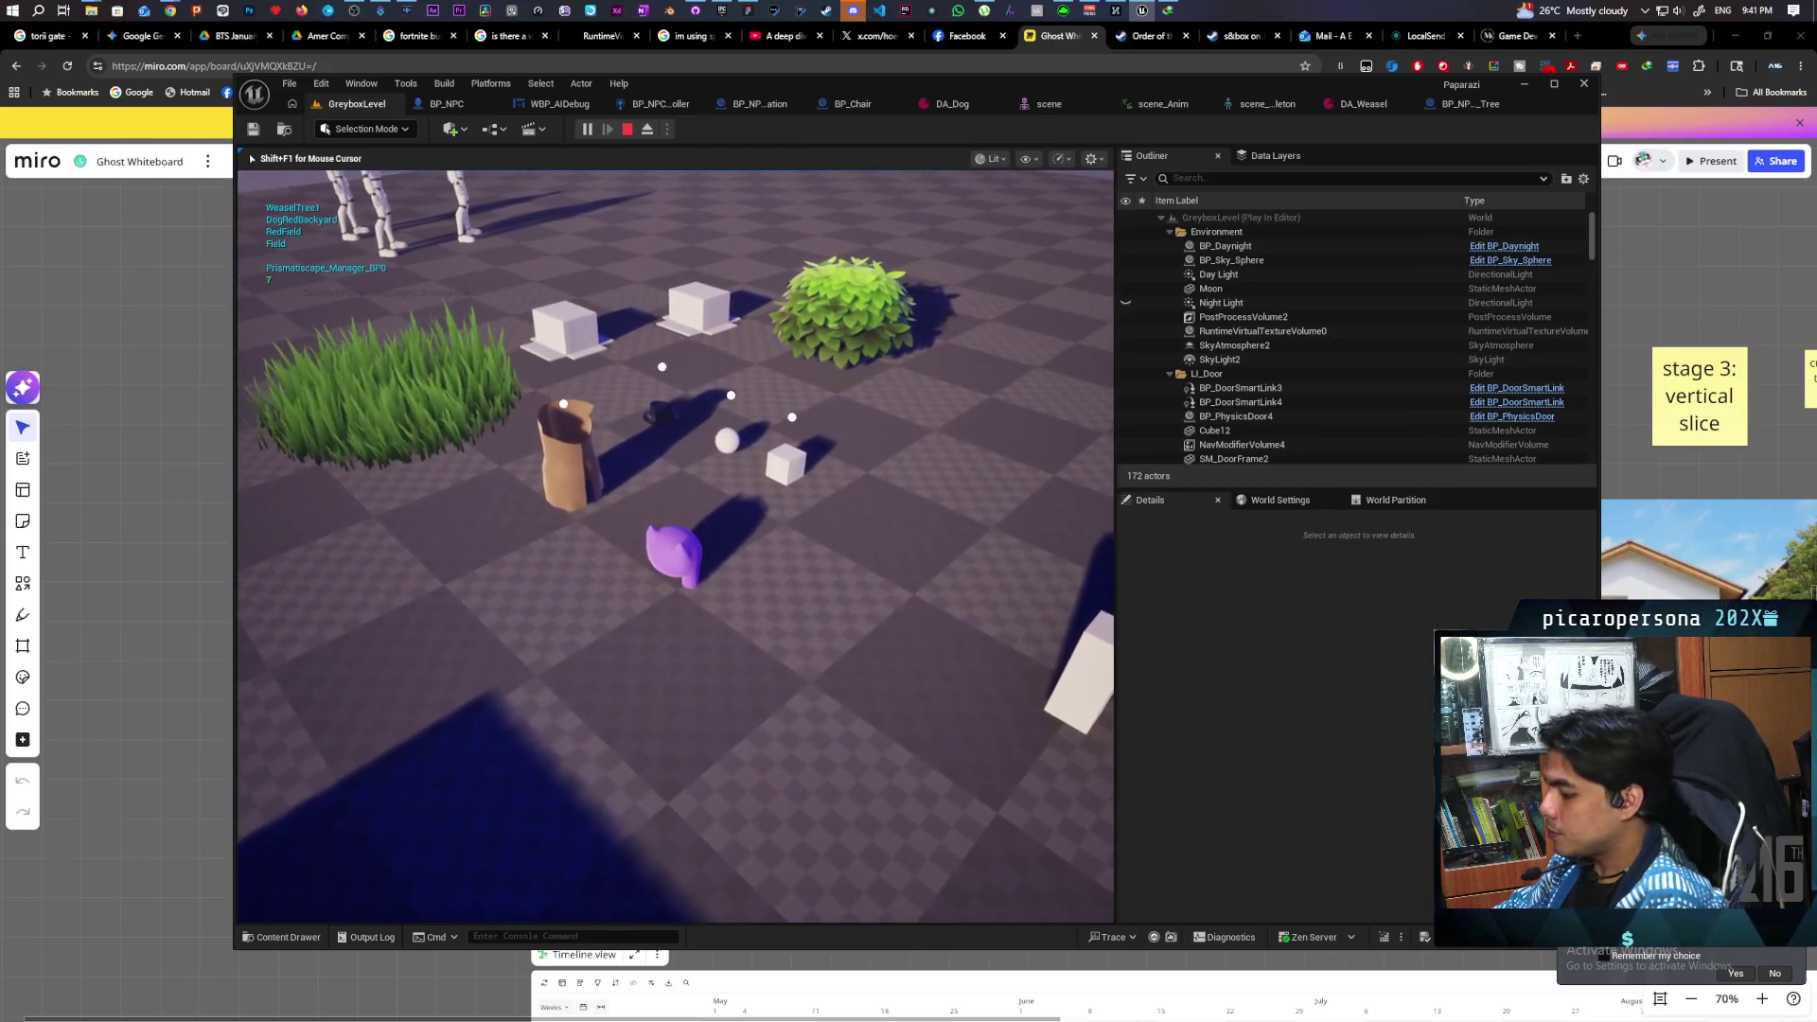
{"action": "left_click", "coordinate": [264, 428]}
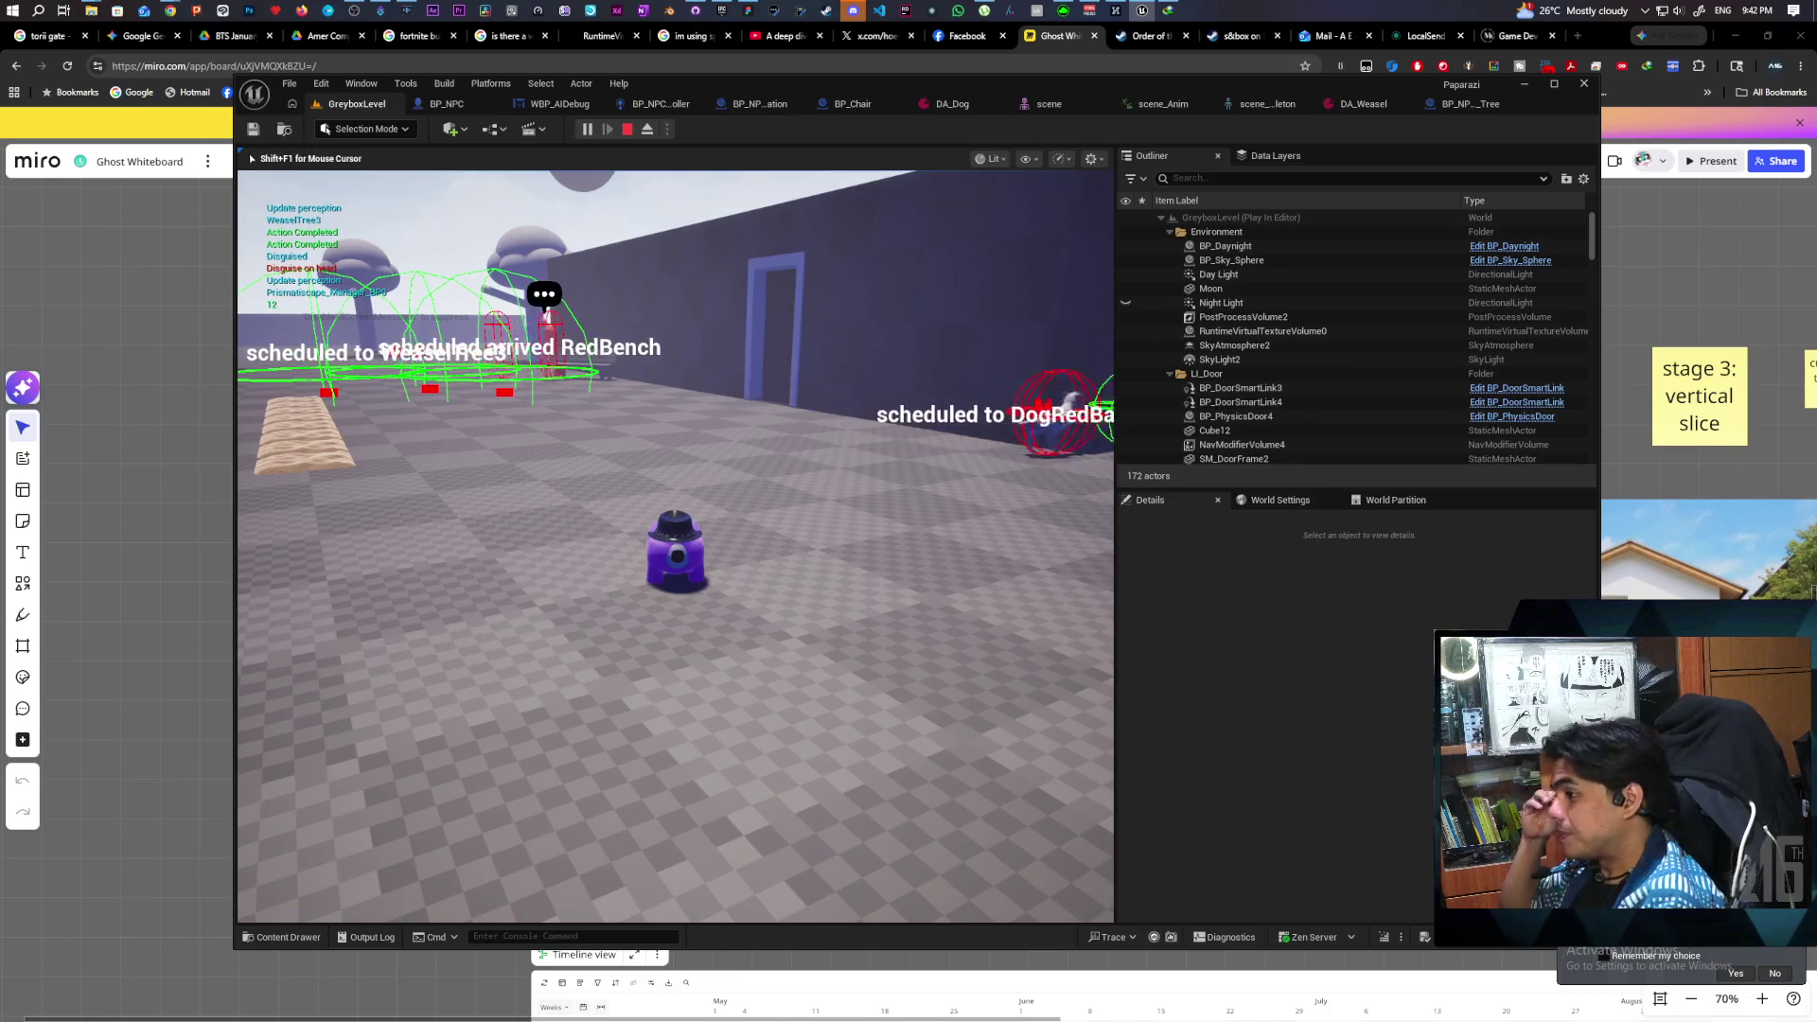
{"action": "key", "text": "d"}
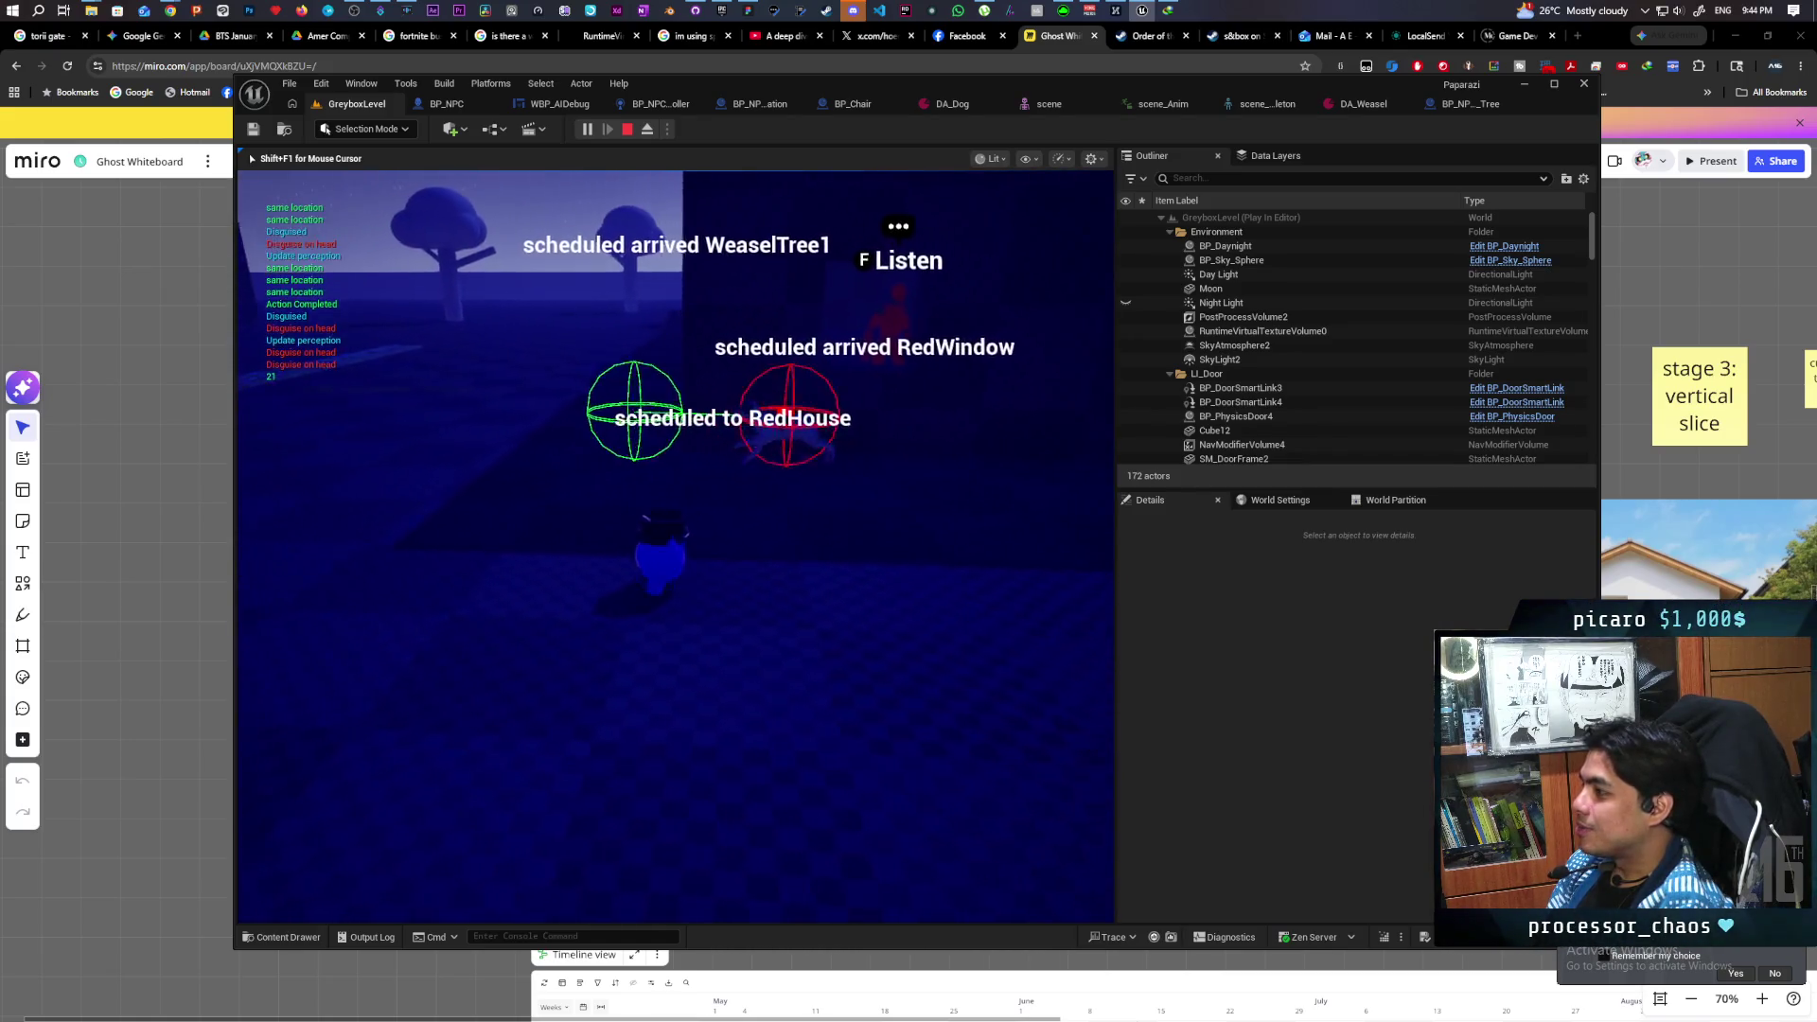
- Press Esc to end the playtest and return to the GreyboxLevel editor
{"action": "key", "text": "Escape"}
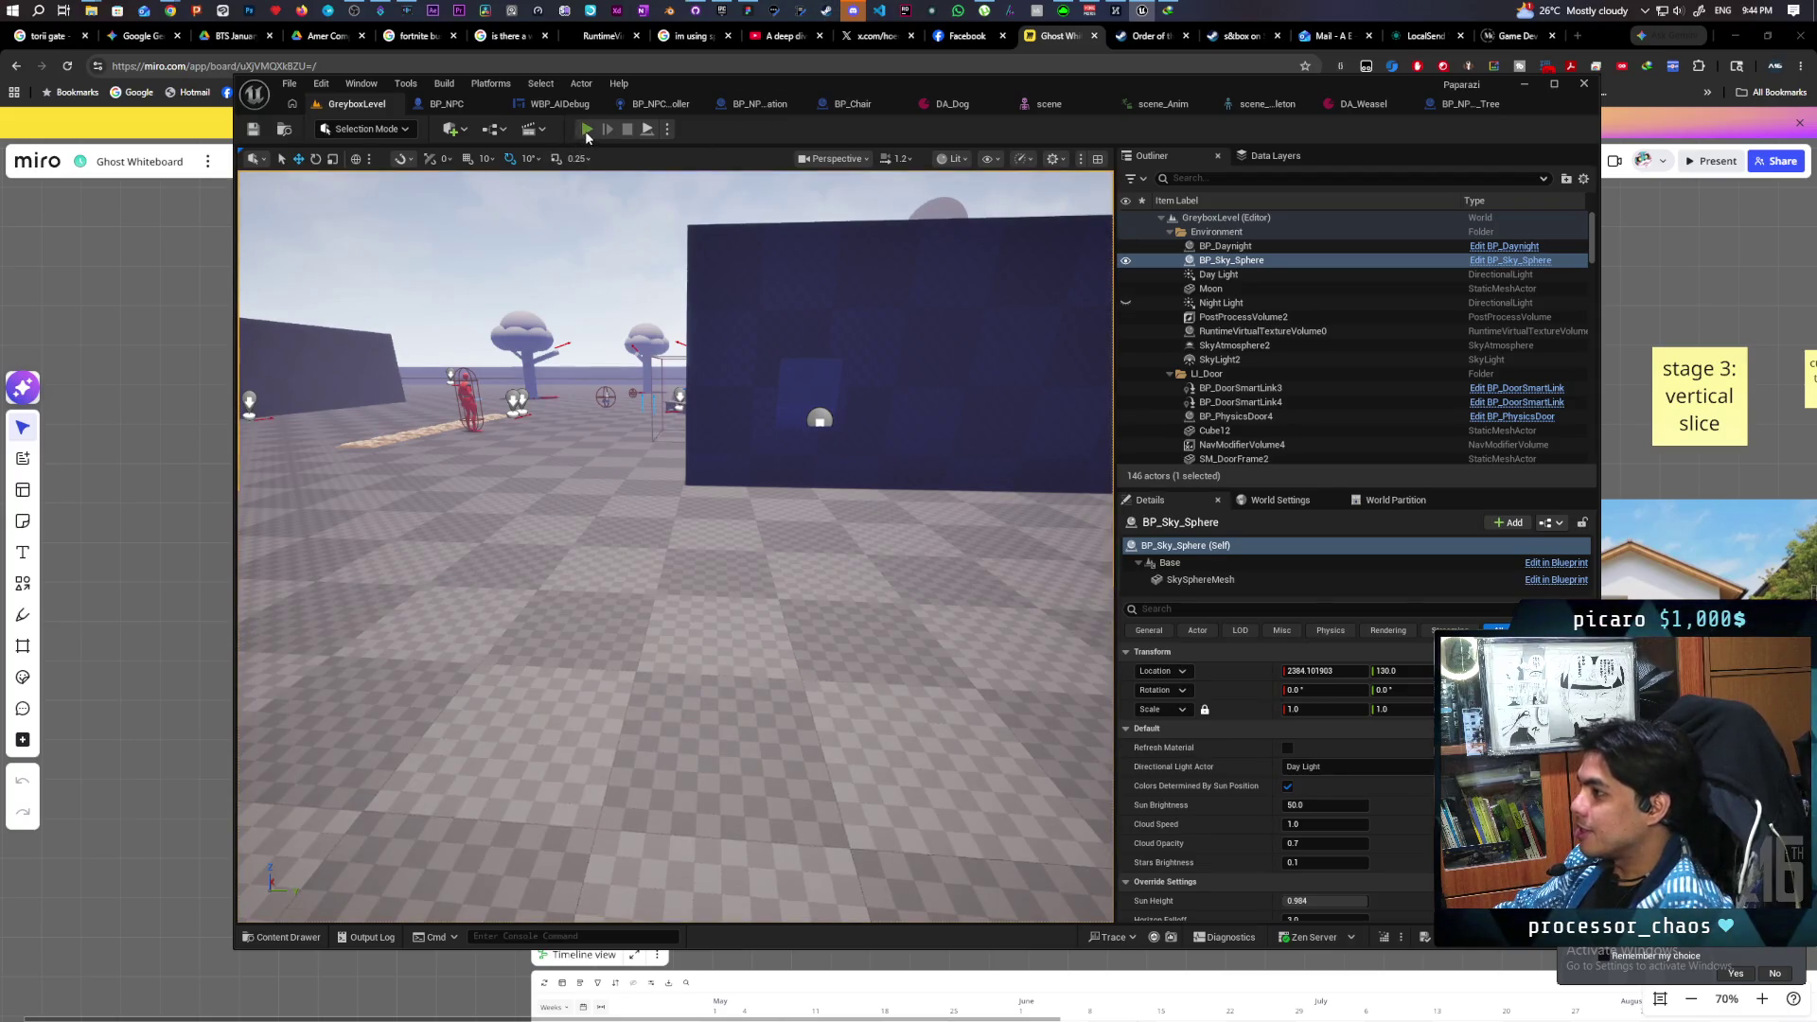
- Launch Play-In-Editor on GreyboxLevel so the NPCs run their schedules with debug labels
{"action": "left_click", "coordinate": [586, 131]}
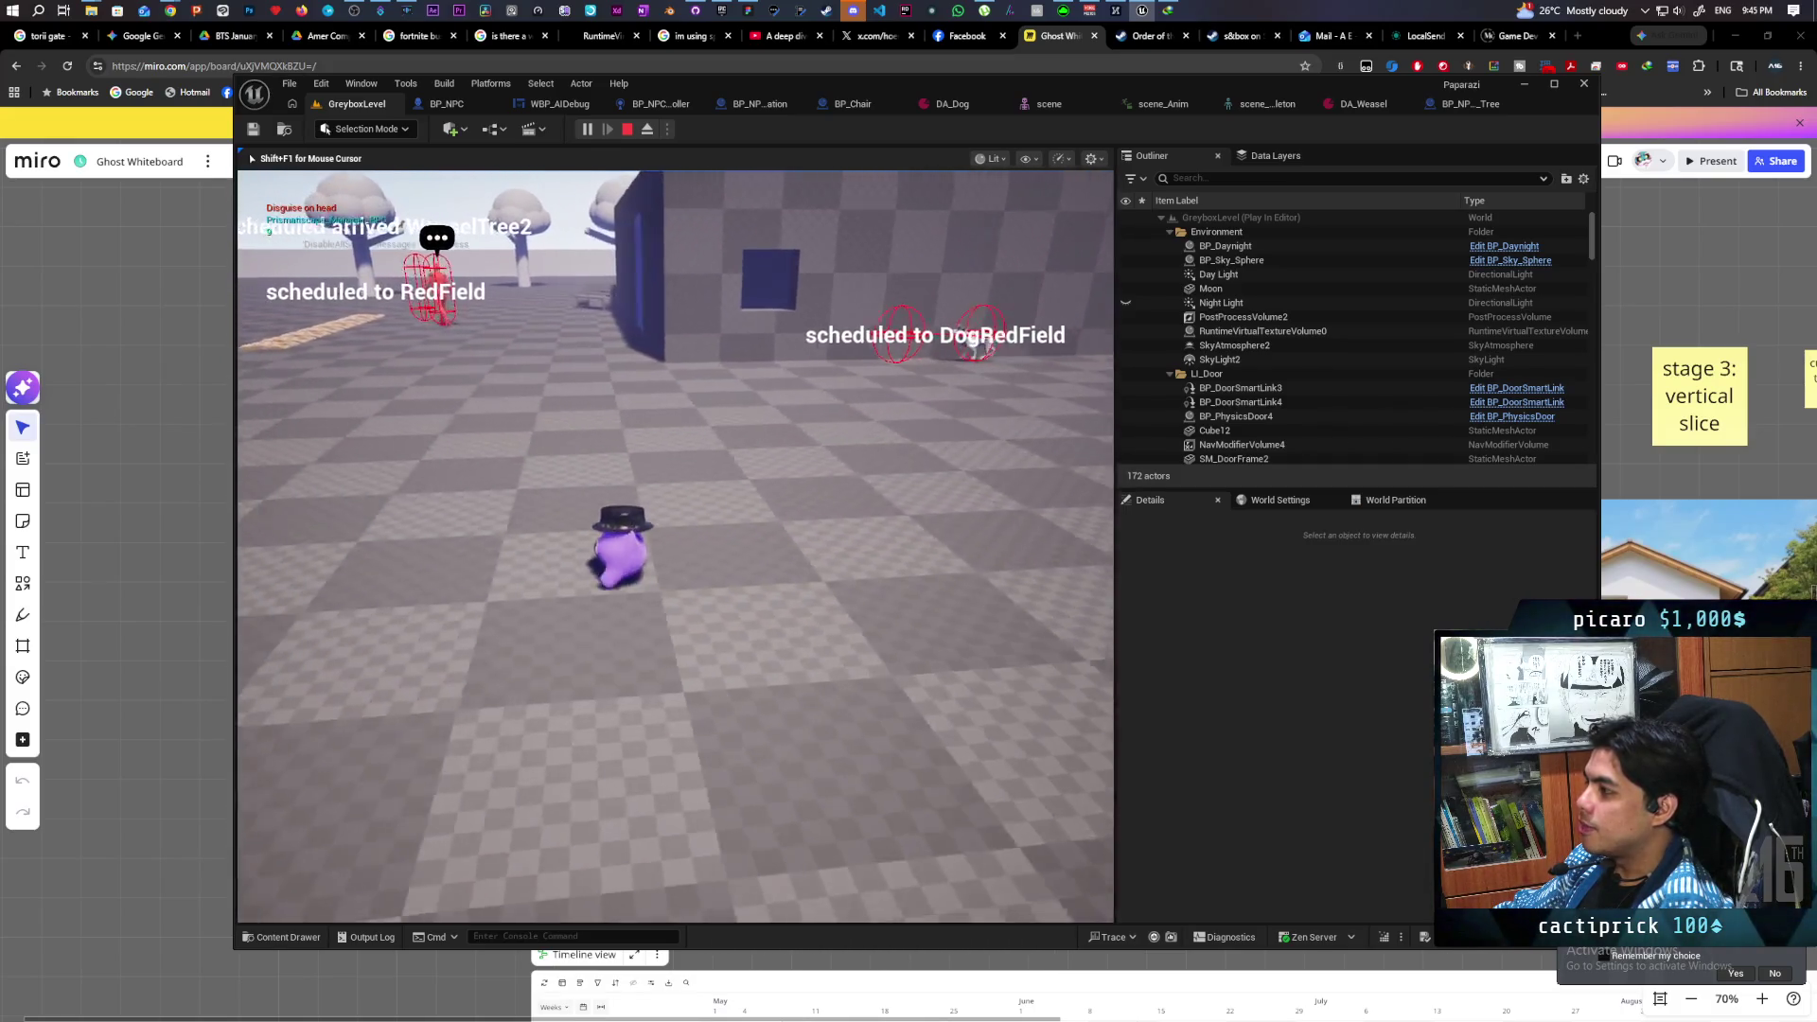
- Walk the player character across the level and turn toward the scheduled NPCs
{"action": "key", "text": "w"}
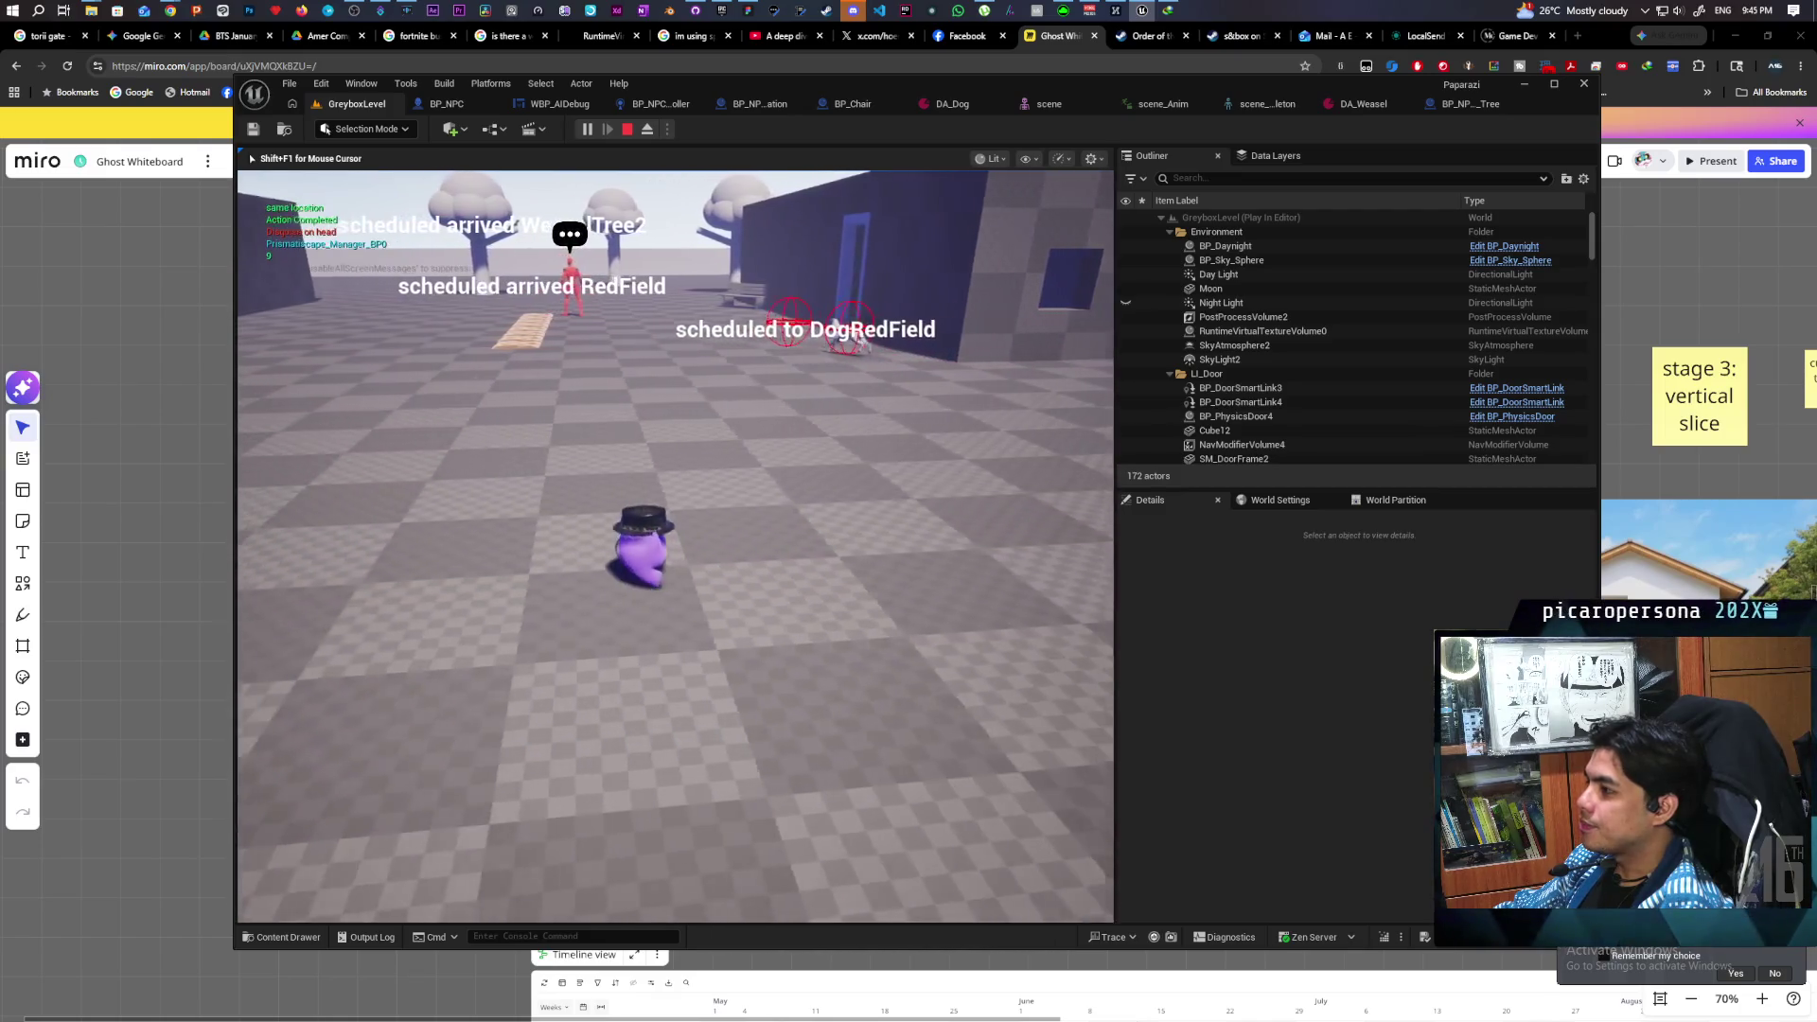
{"action": "key", "text": "w"}
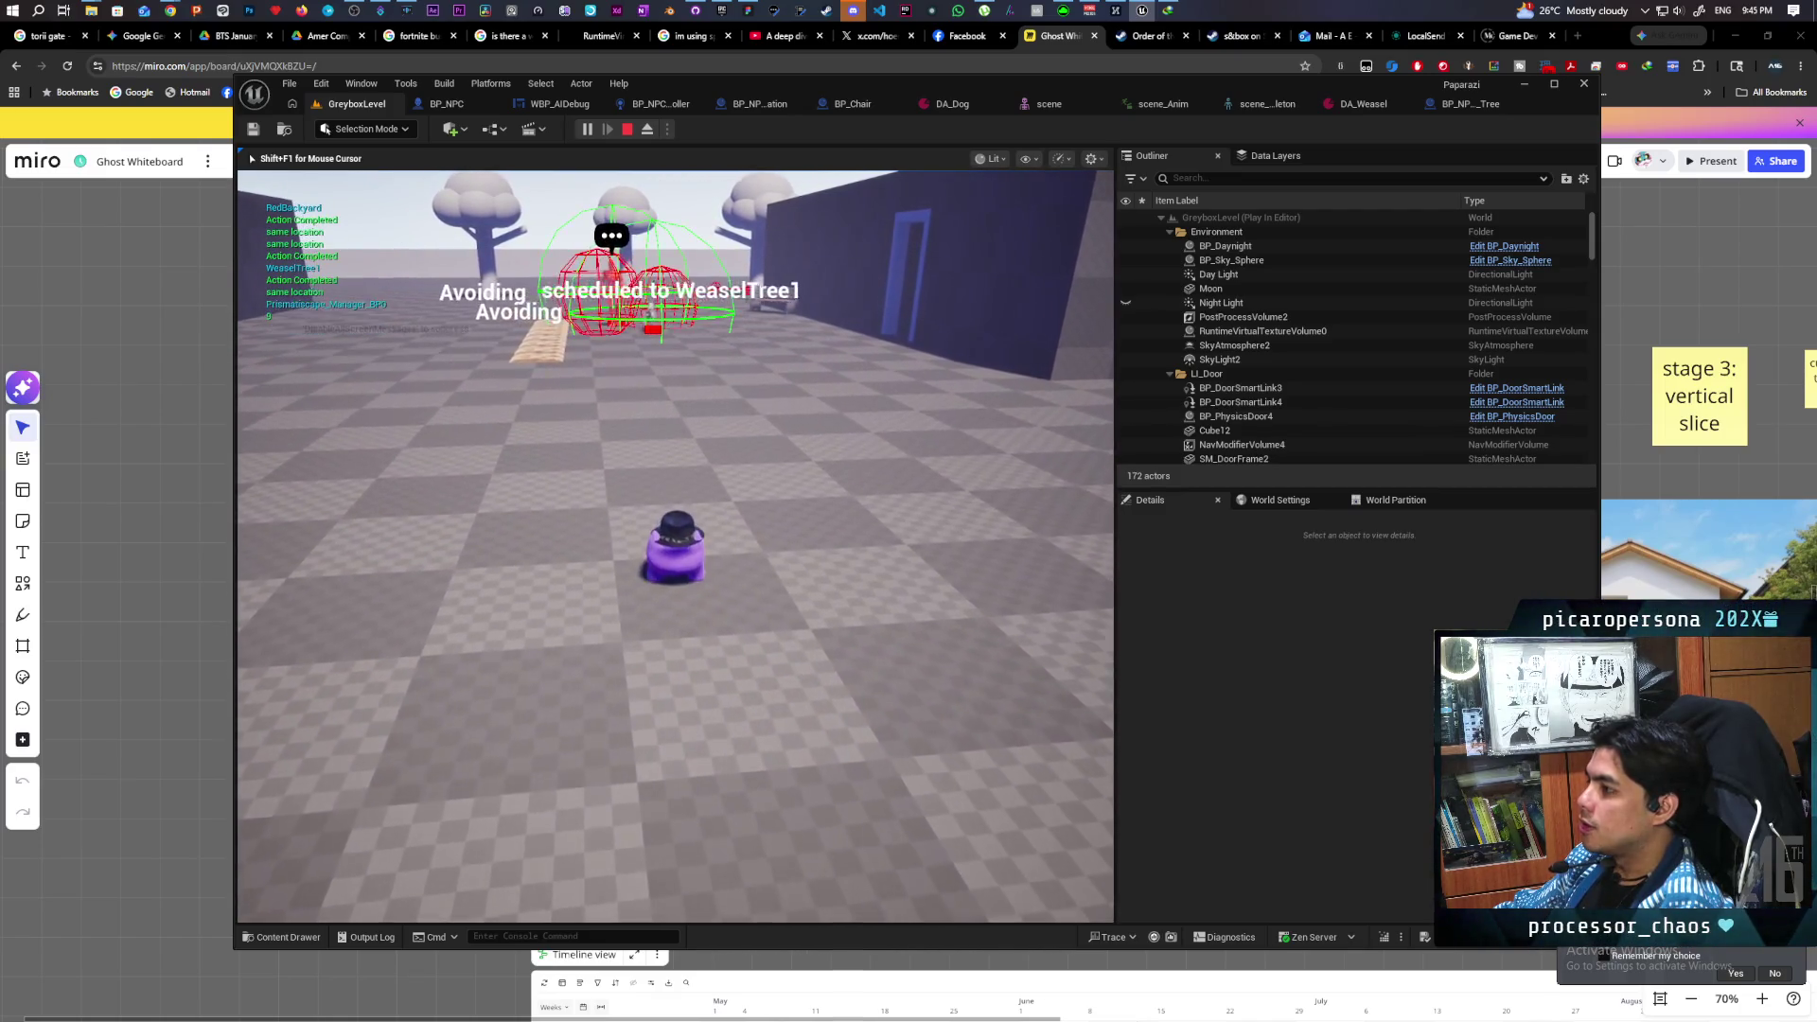
{"action": "key", "text": "a"}
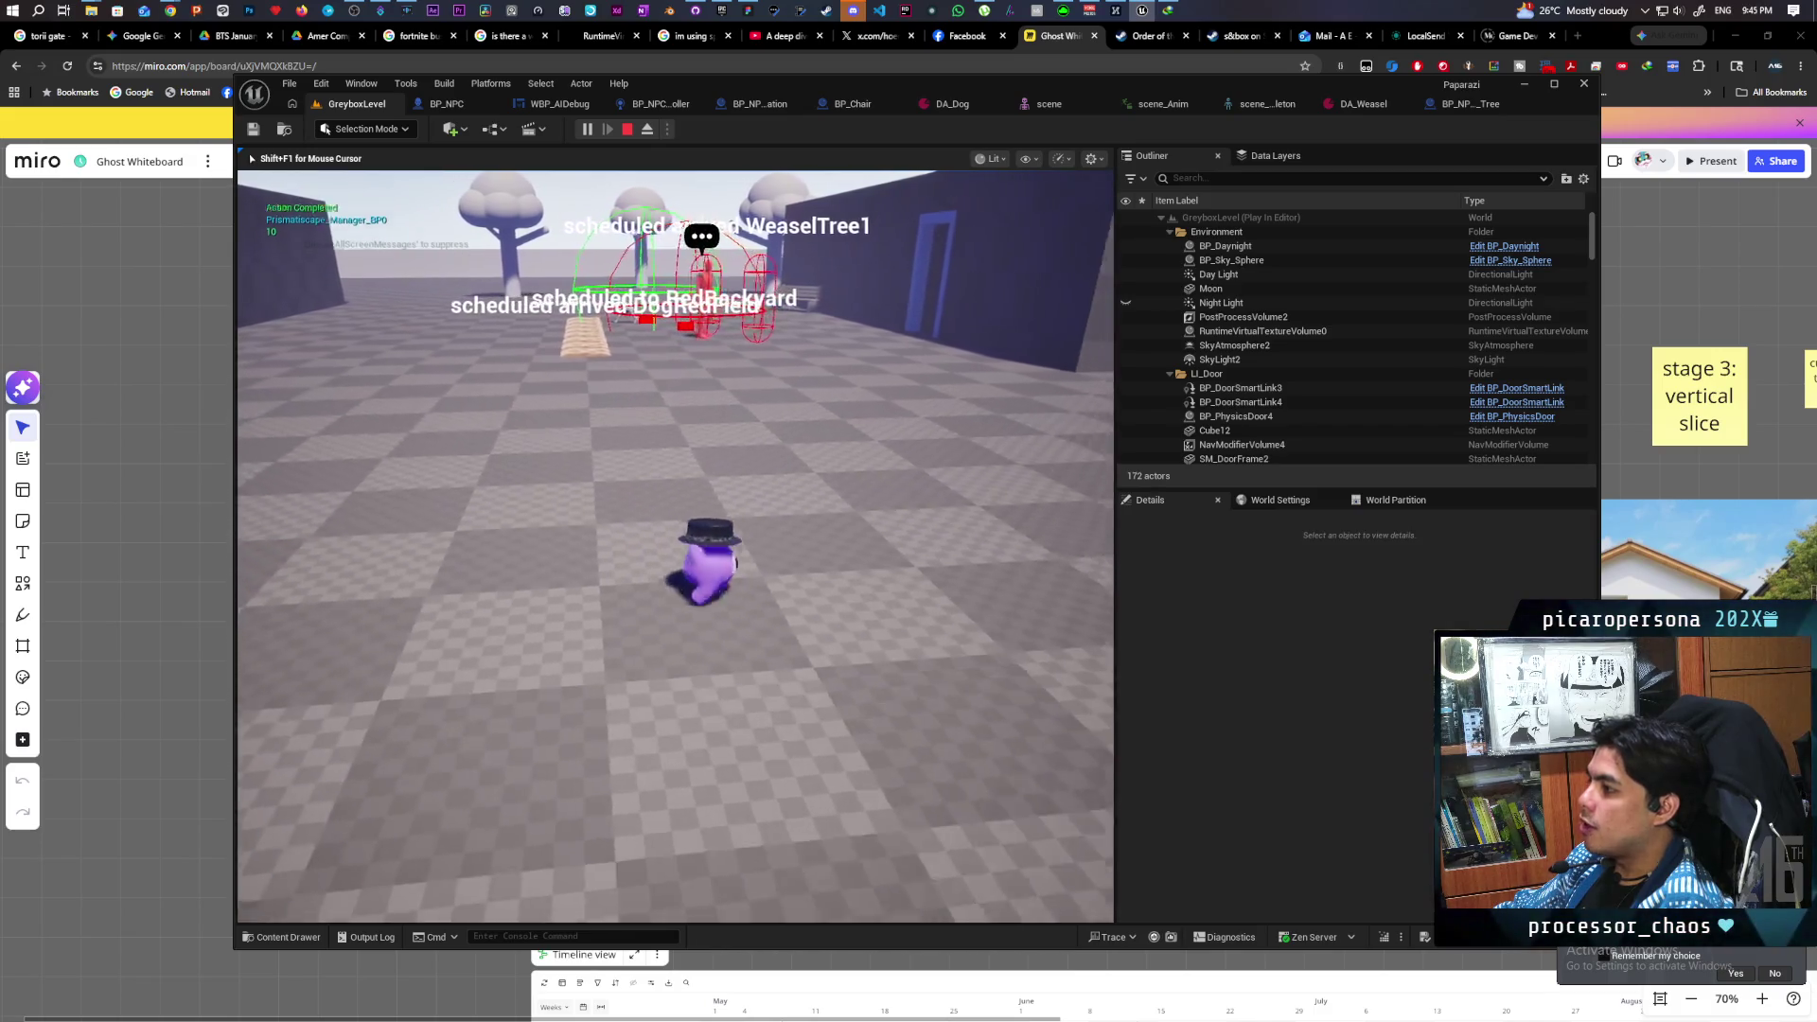
{"action": "key", "text": "s"}
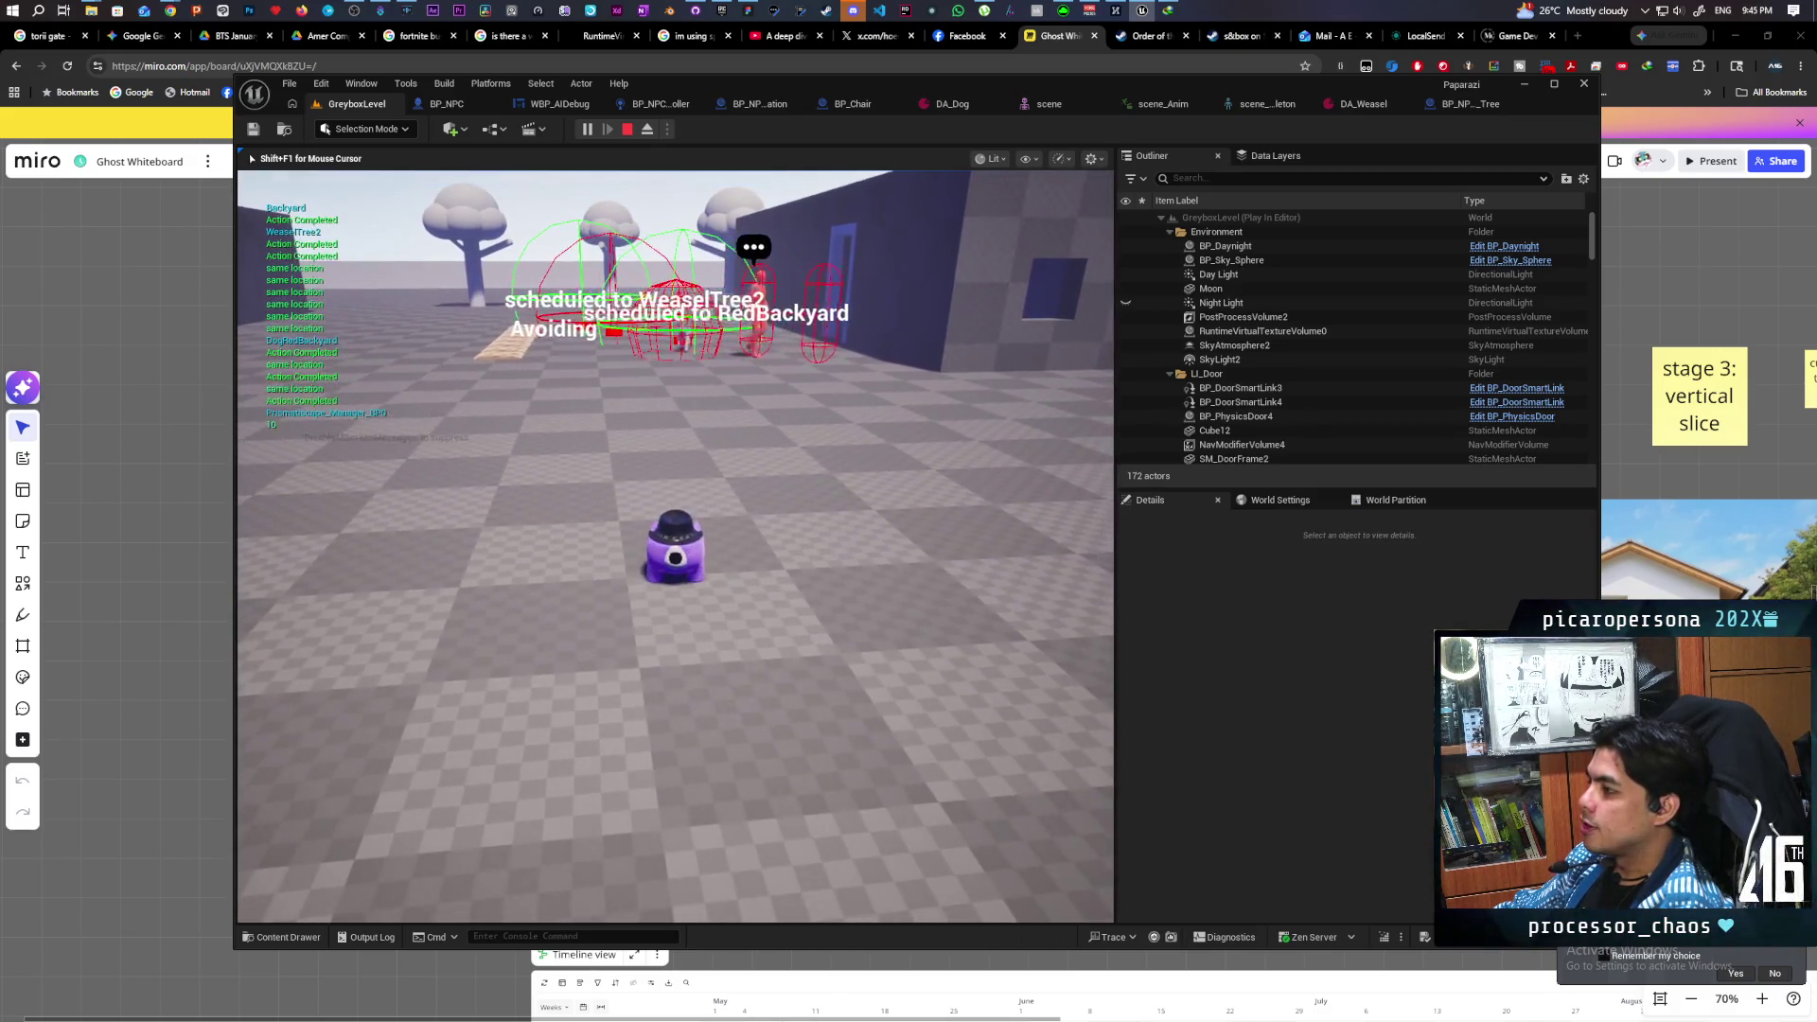
{"action": "key", "text": "w"}
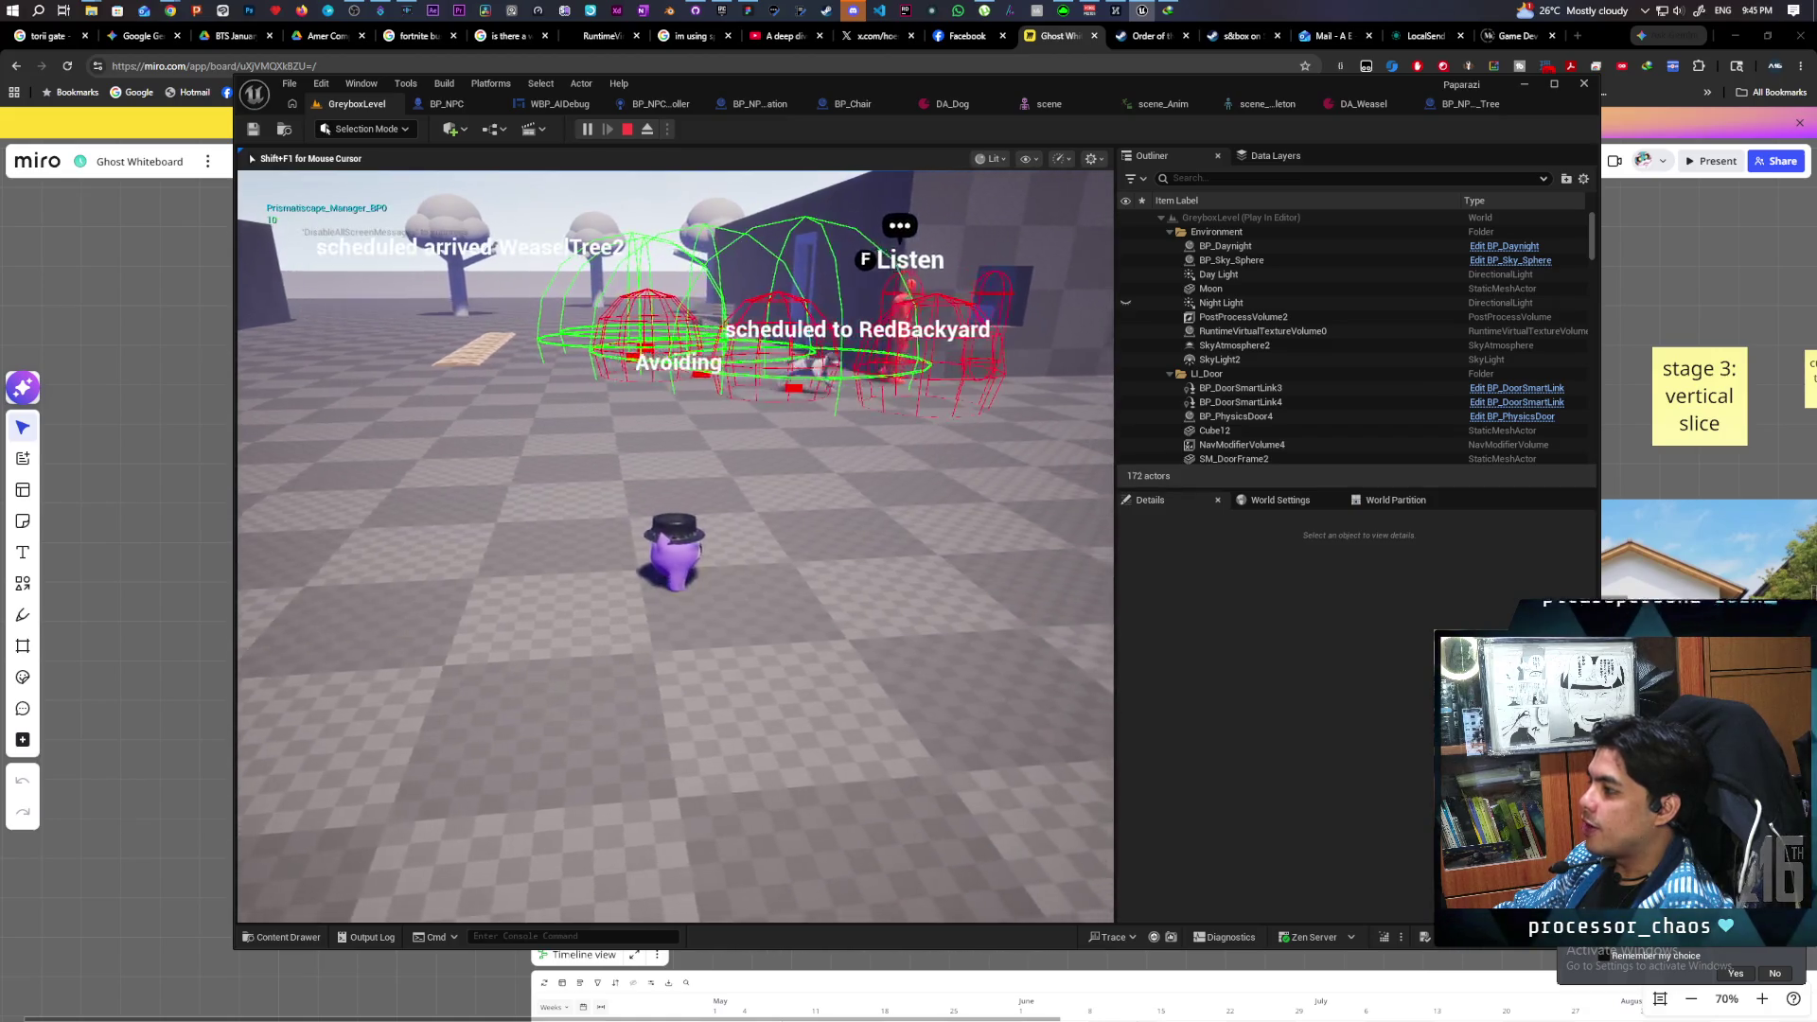
{"action": "key", "text": "d"}
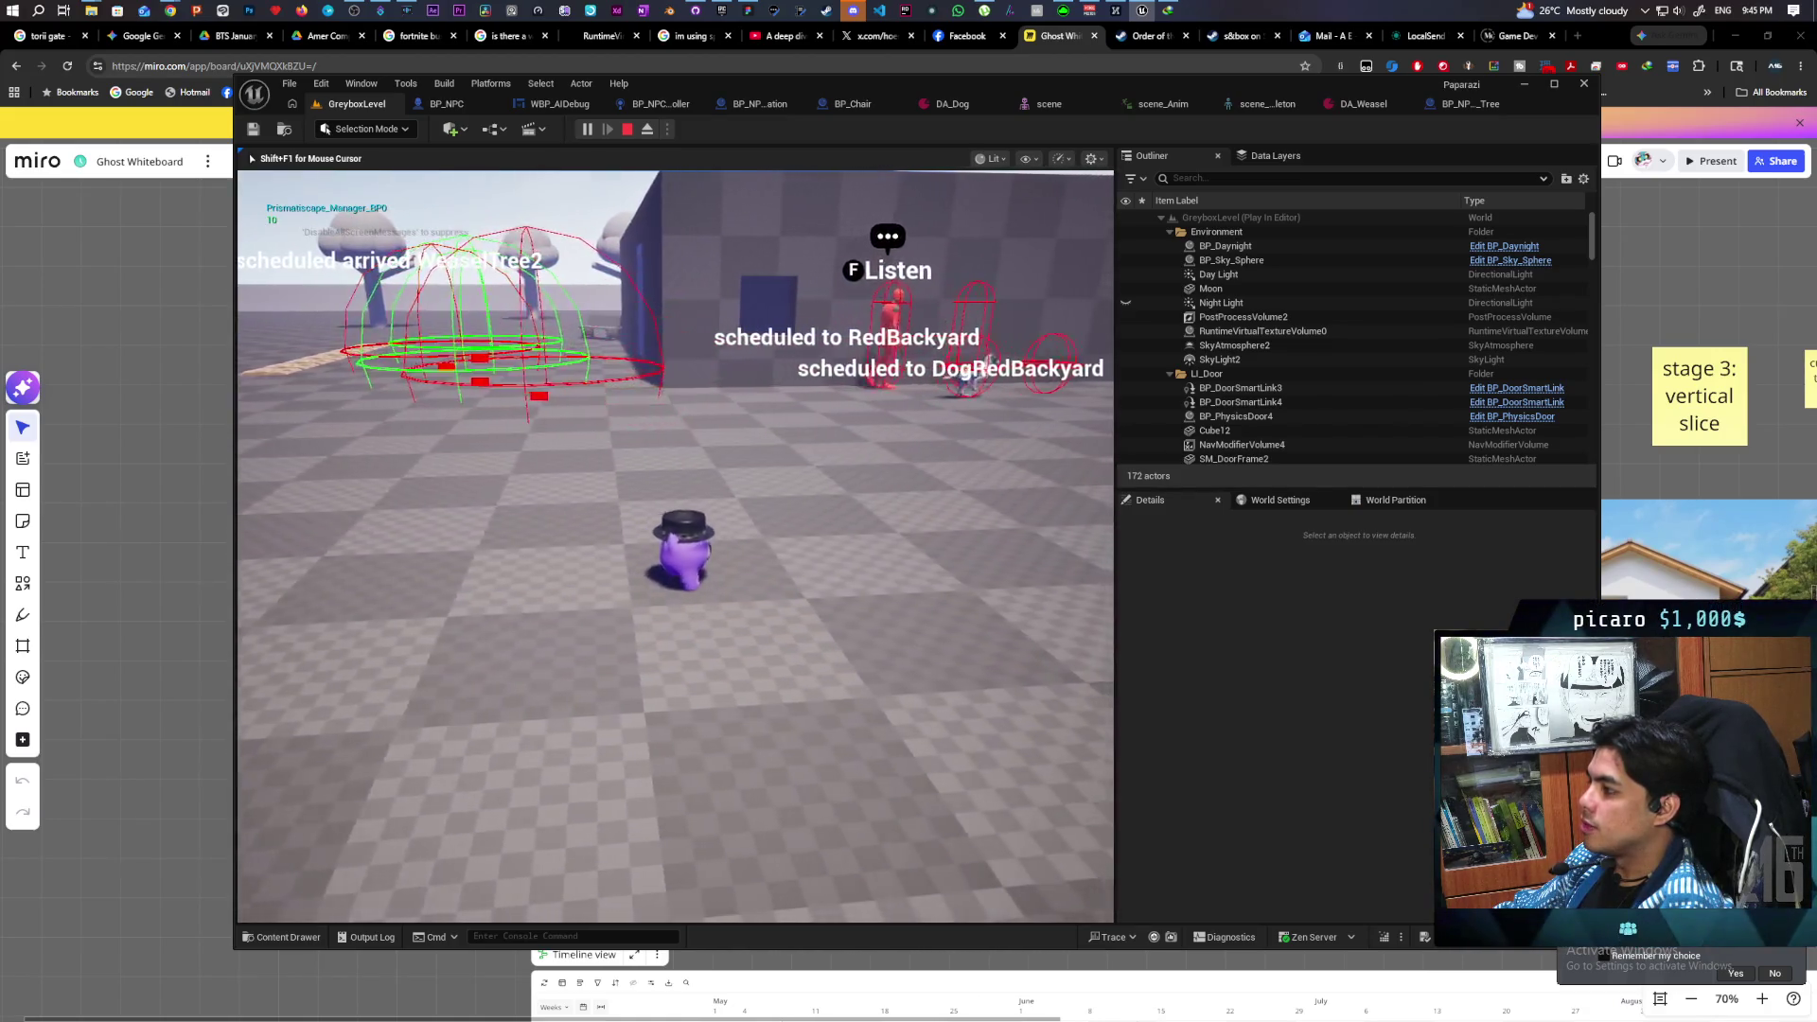
{"action": "key", "text": "d"}
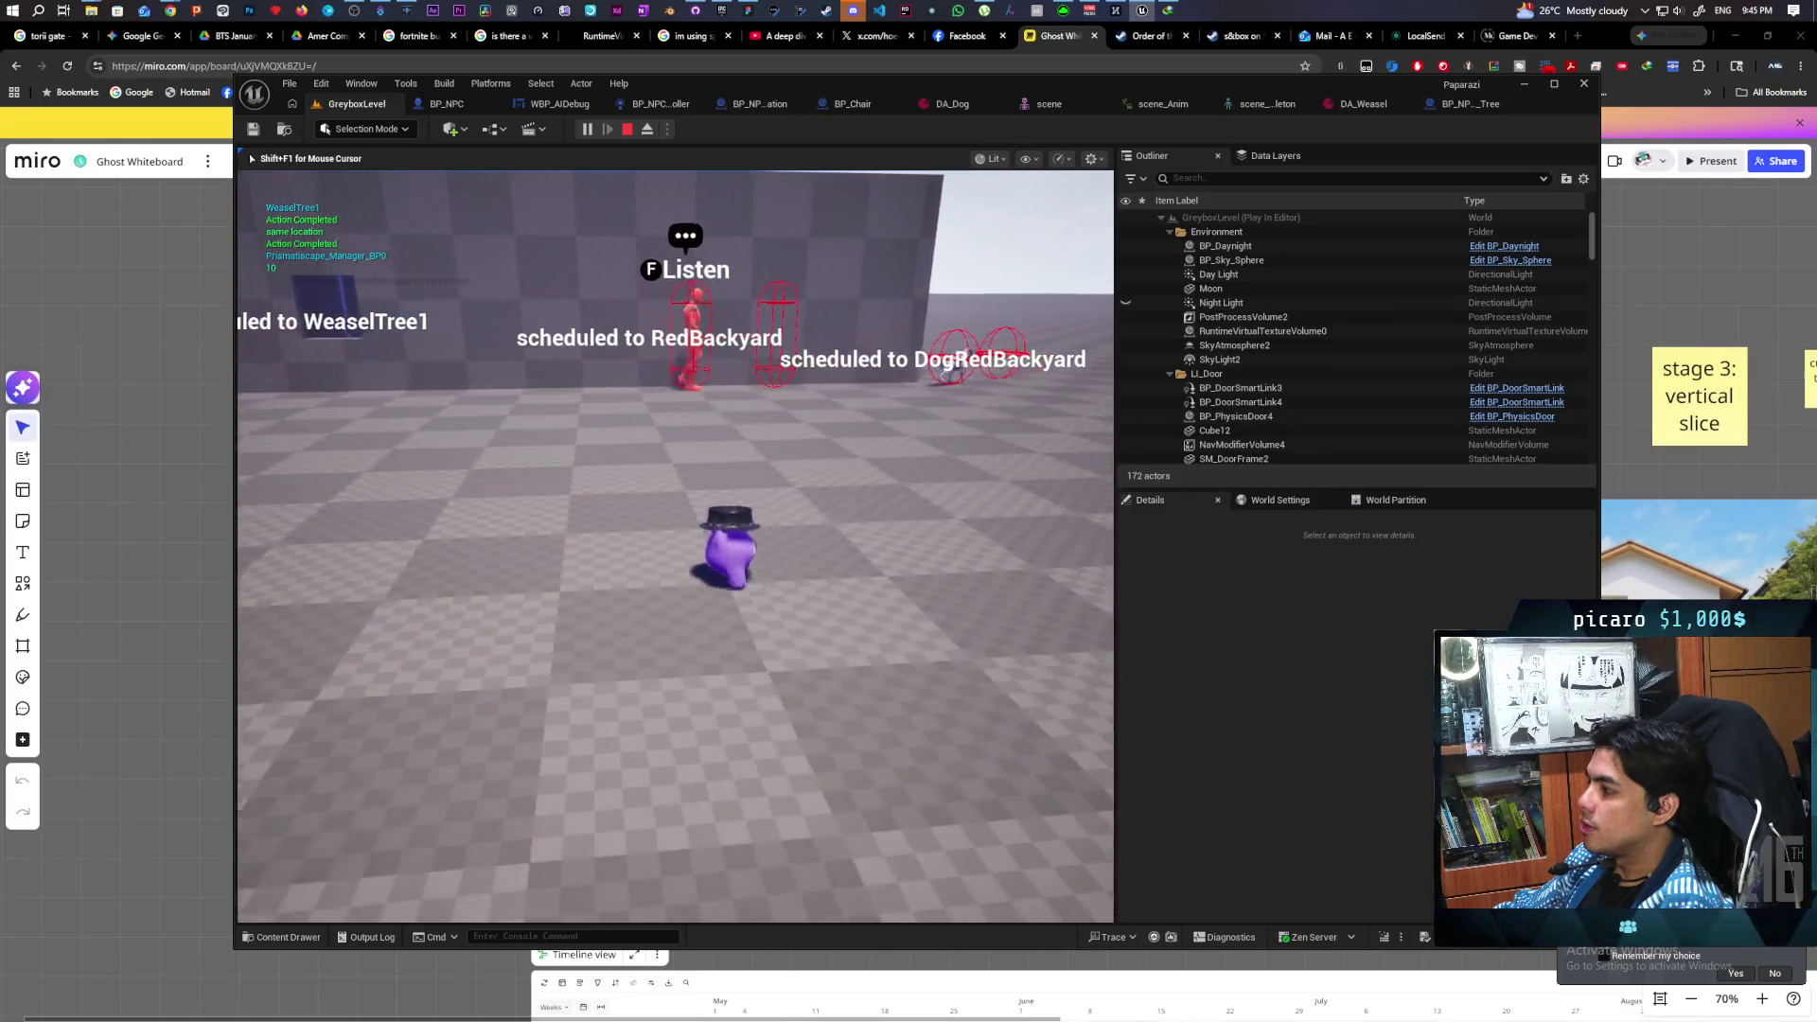
- Follow the NPC to RedField and RedWindow, watching it avoid walls, then stop the playtest
{"action": "key", "text": "w"}
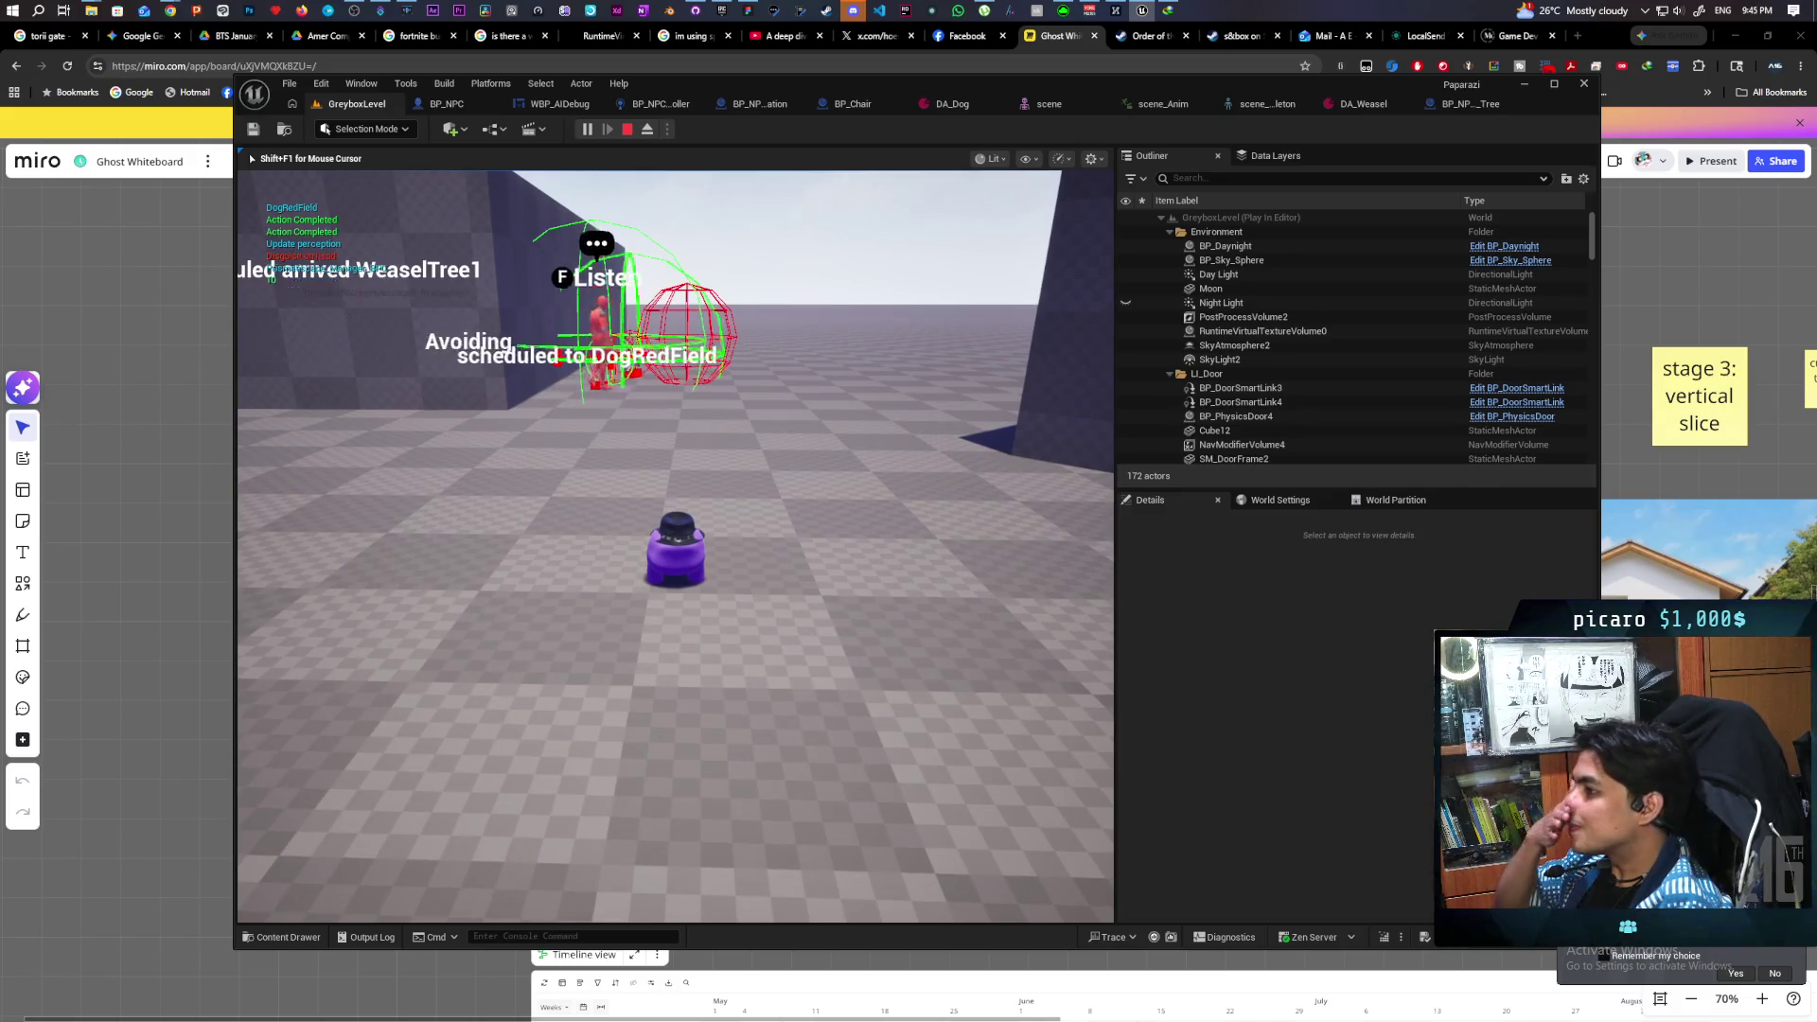
{"action": "key", "text": "a"}
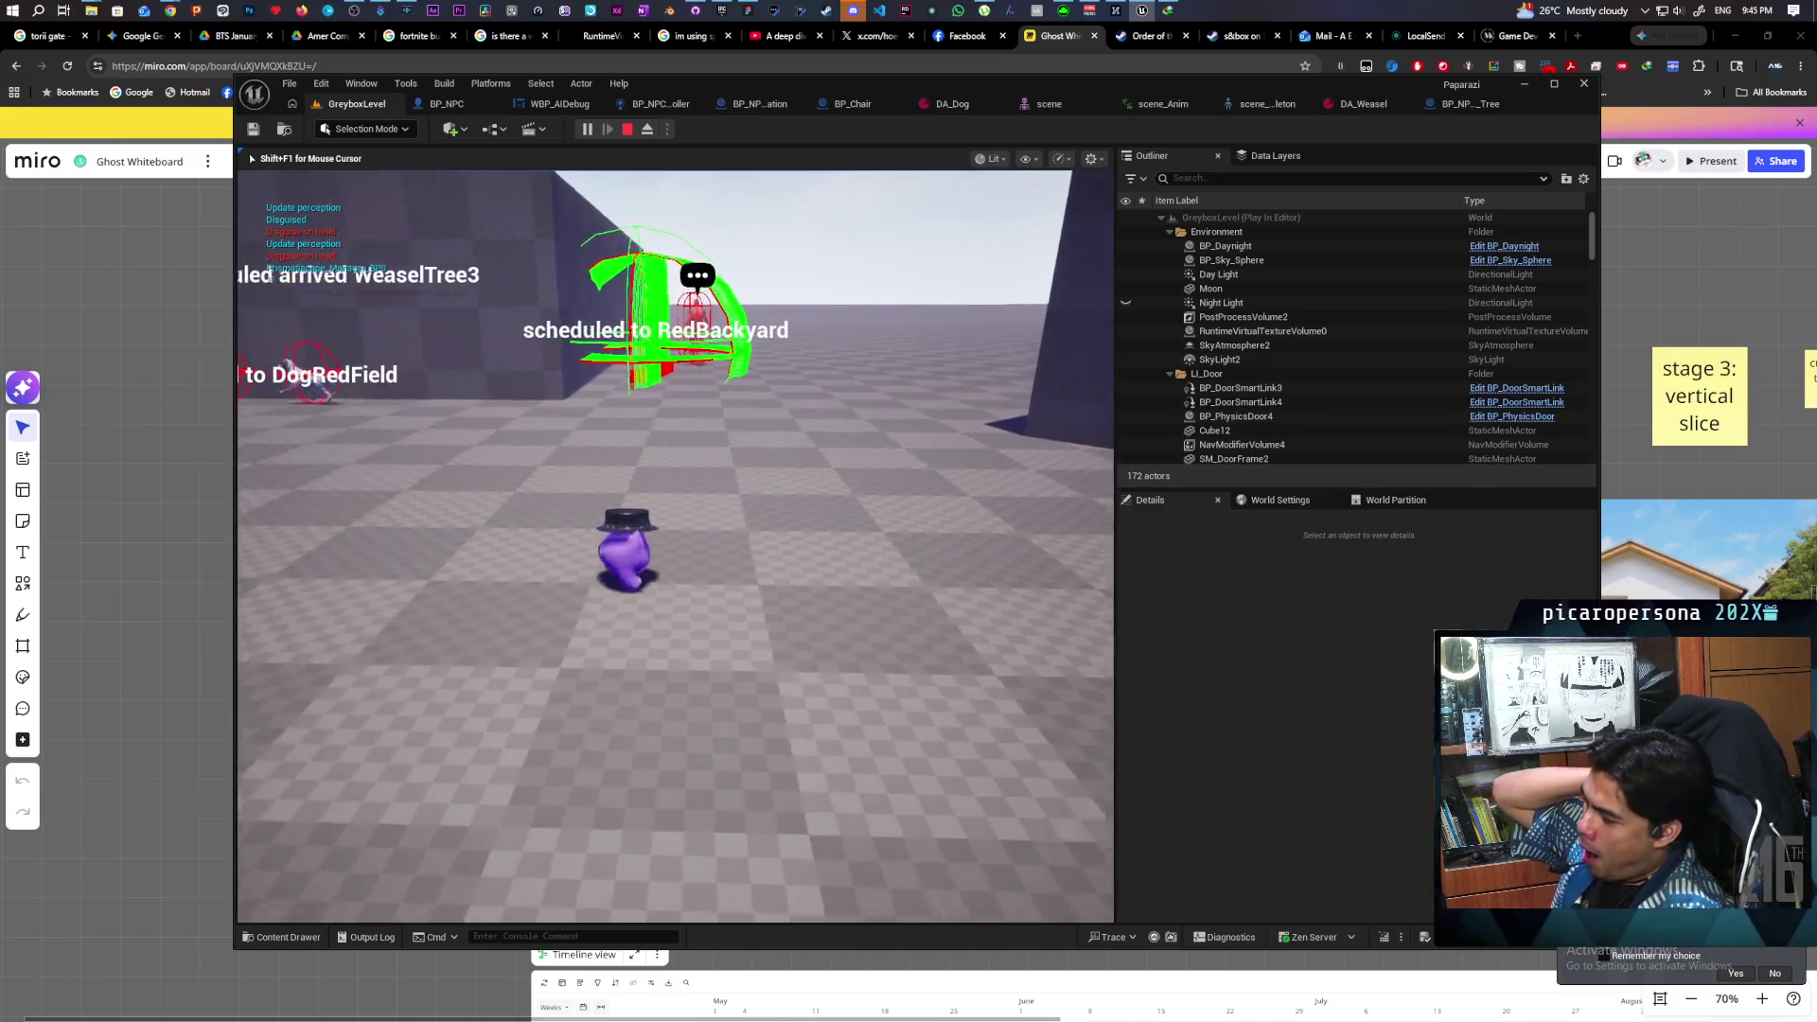
{"action": "key", "text": "w"}
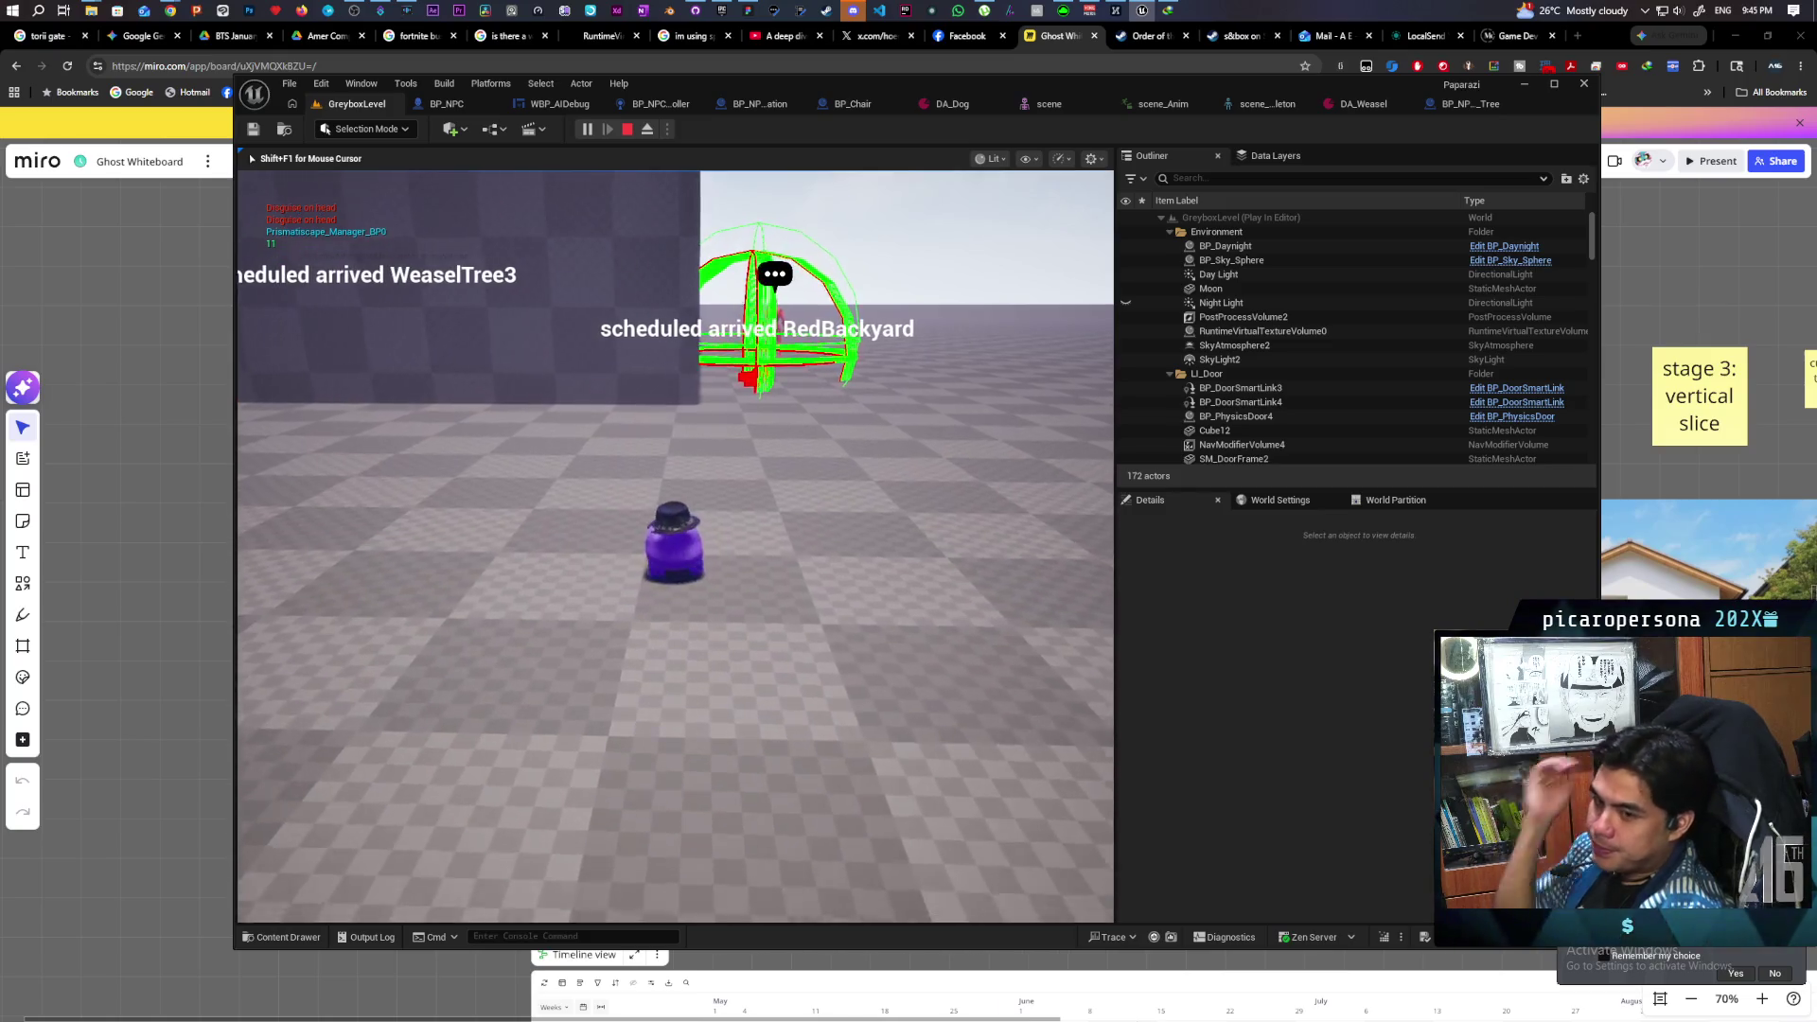
{"action": "key", "text": "w"}
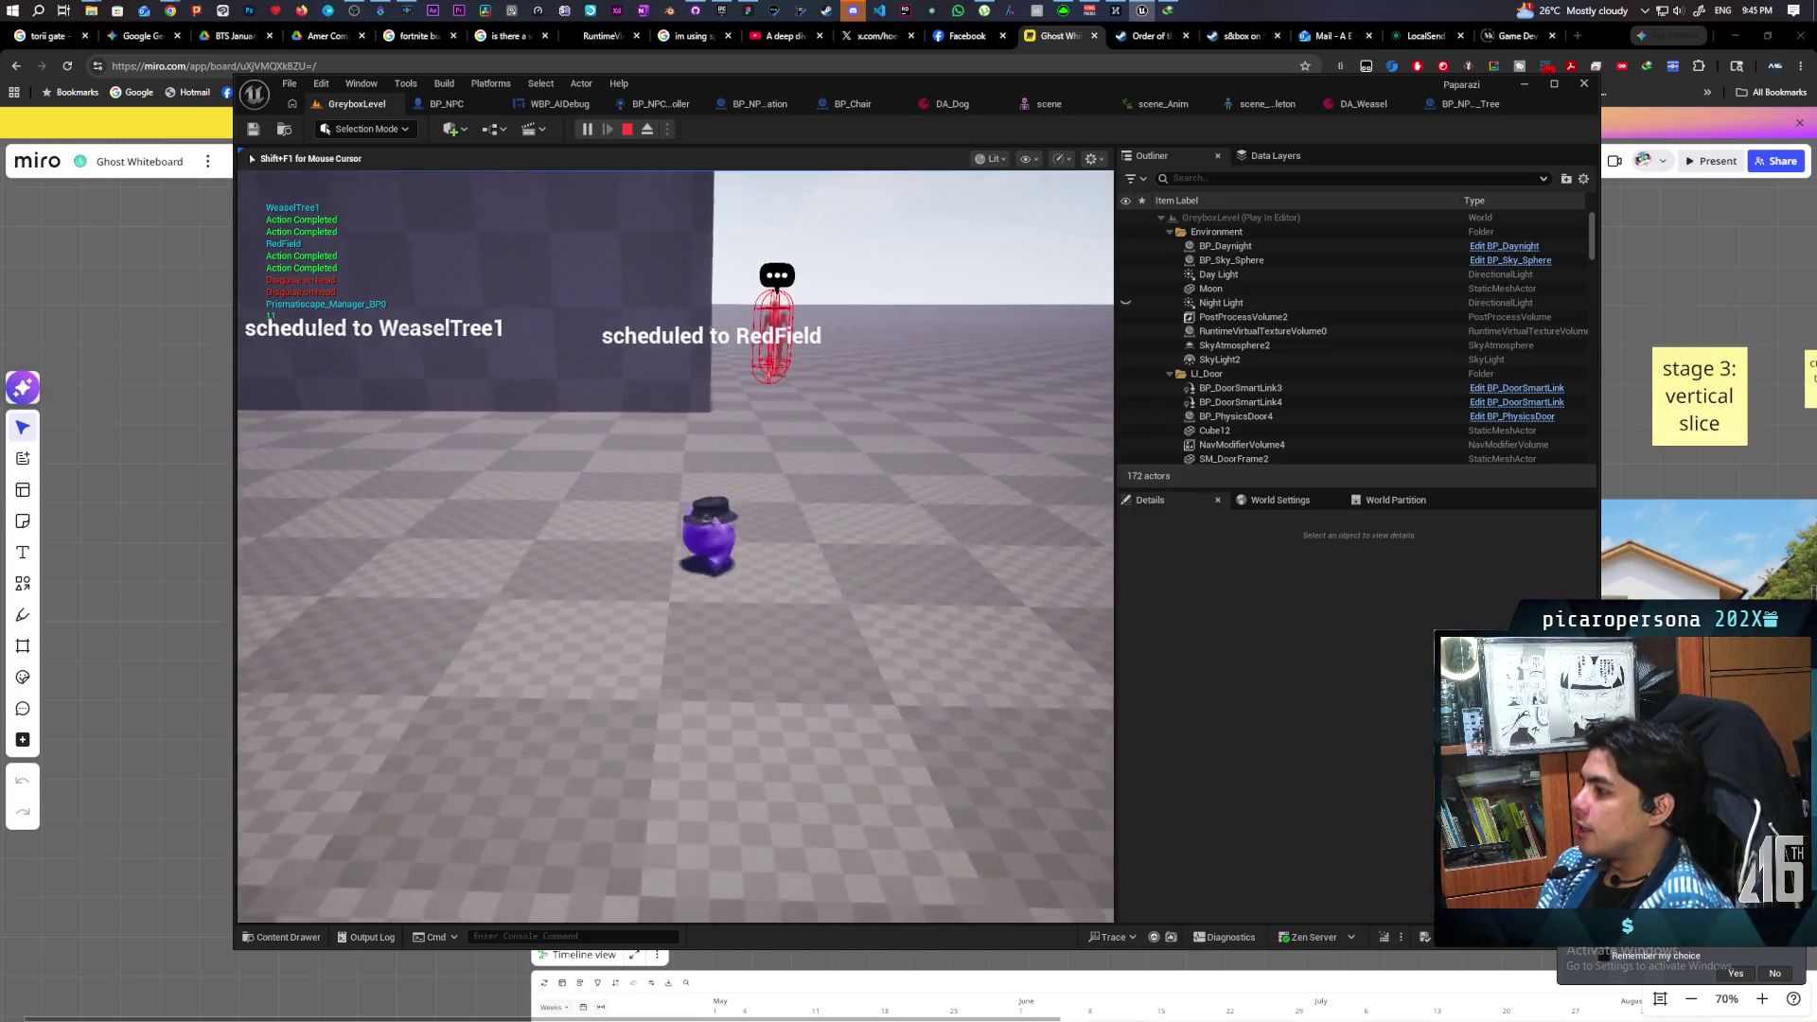
{"action": "key", "text": "s"}
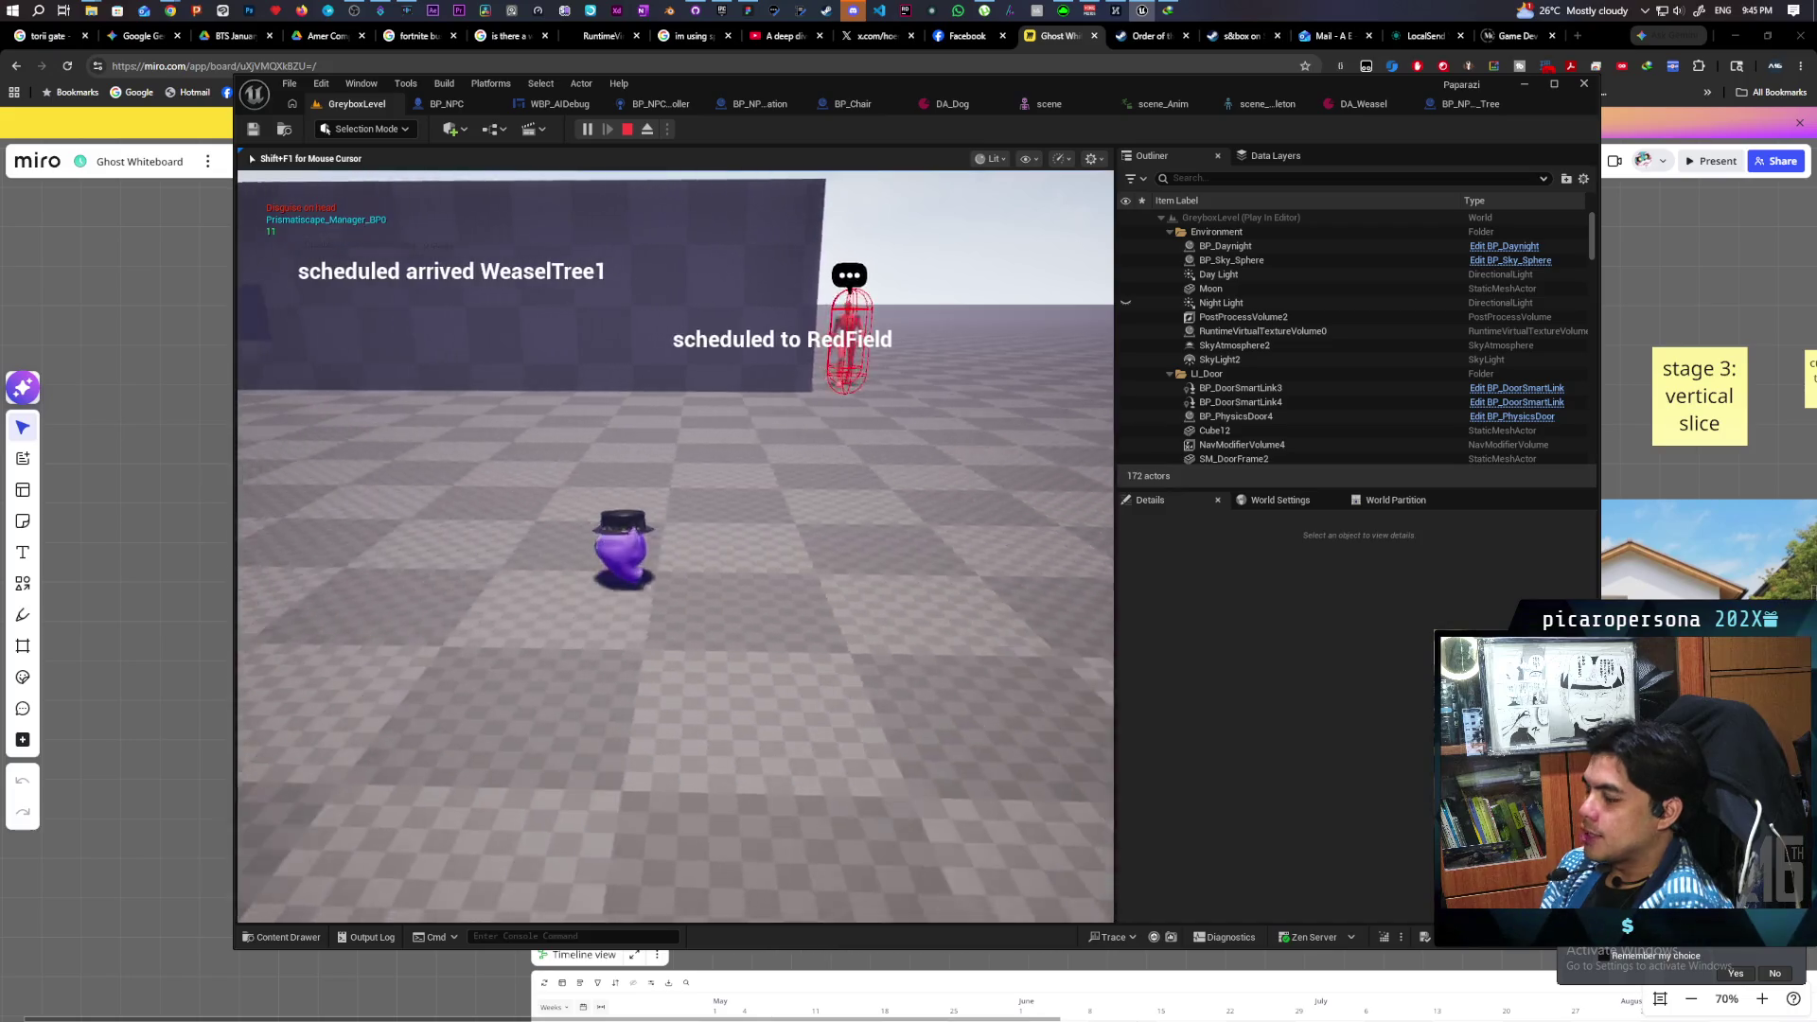
{"action": "key", "text": "s"}
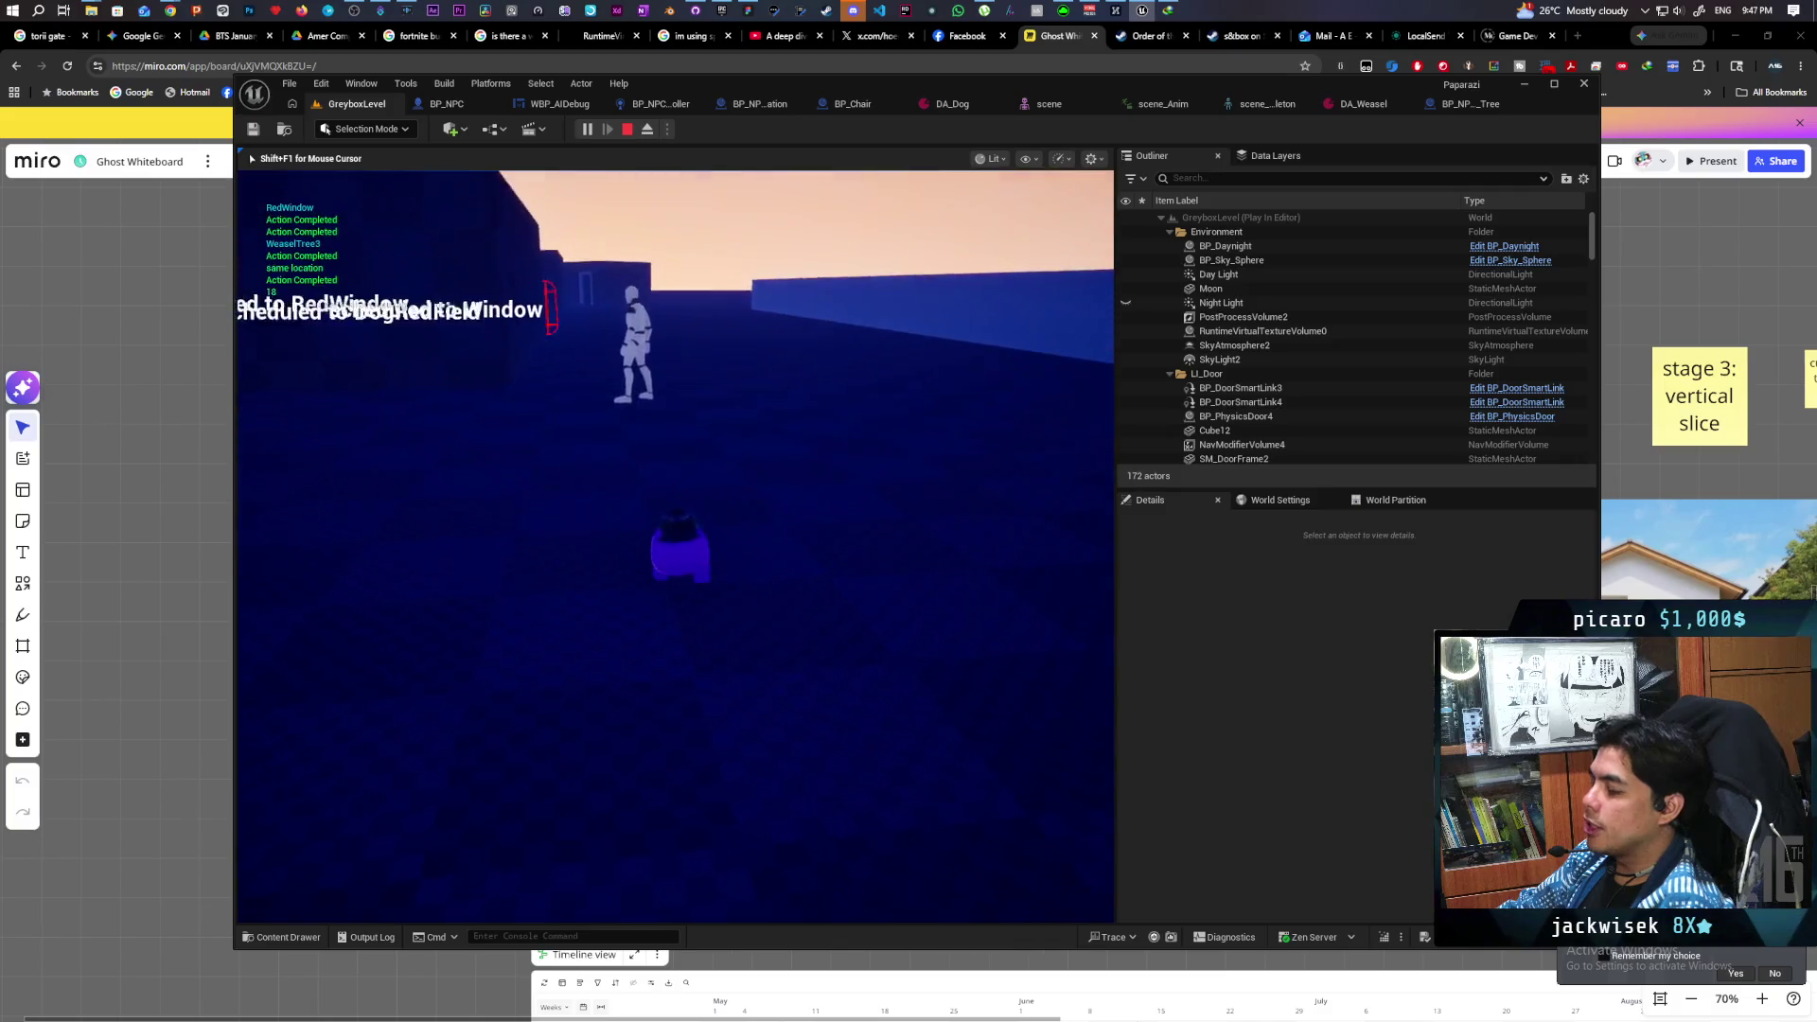
{"action": "key", "text": "Escape"}
- Pan the Miro Ghost Whiteboard across the island map, sketches, house photo and stage 1–2 notes
{"action": "left_click", "coordinate": [166, 213]}
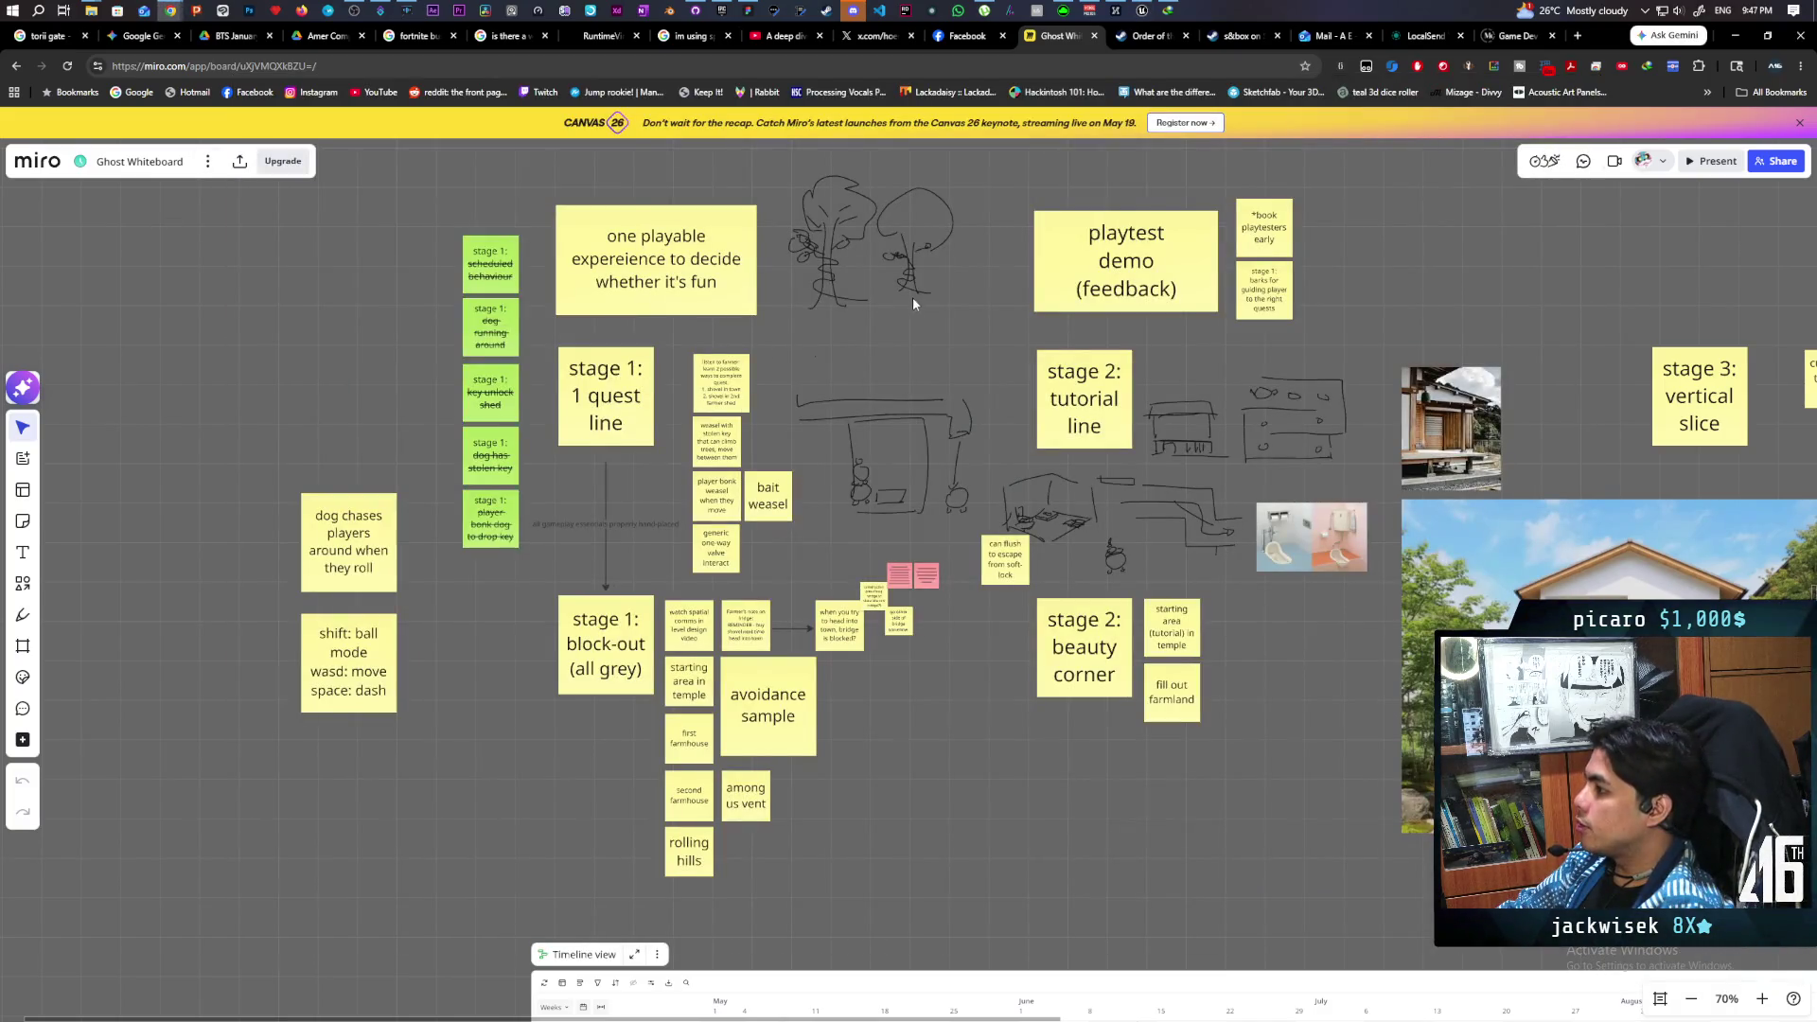
{"action": "scroll", "coordinate": [958, 282], "scroll_direction": "up", "scroll_amount": 10}
{"action": "scroll", "coordinate": [958, 282], "scroll_direction": "right", "scroll_amount": 8}
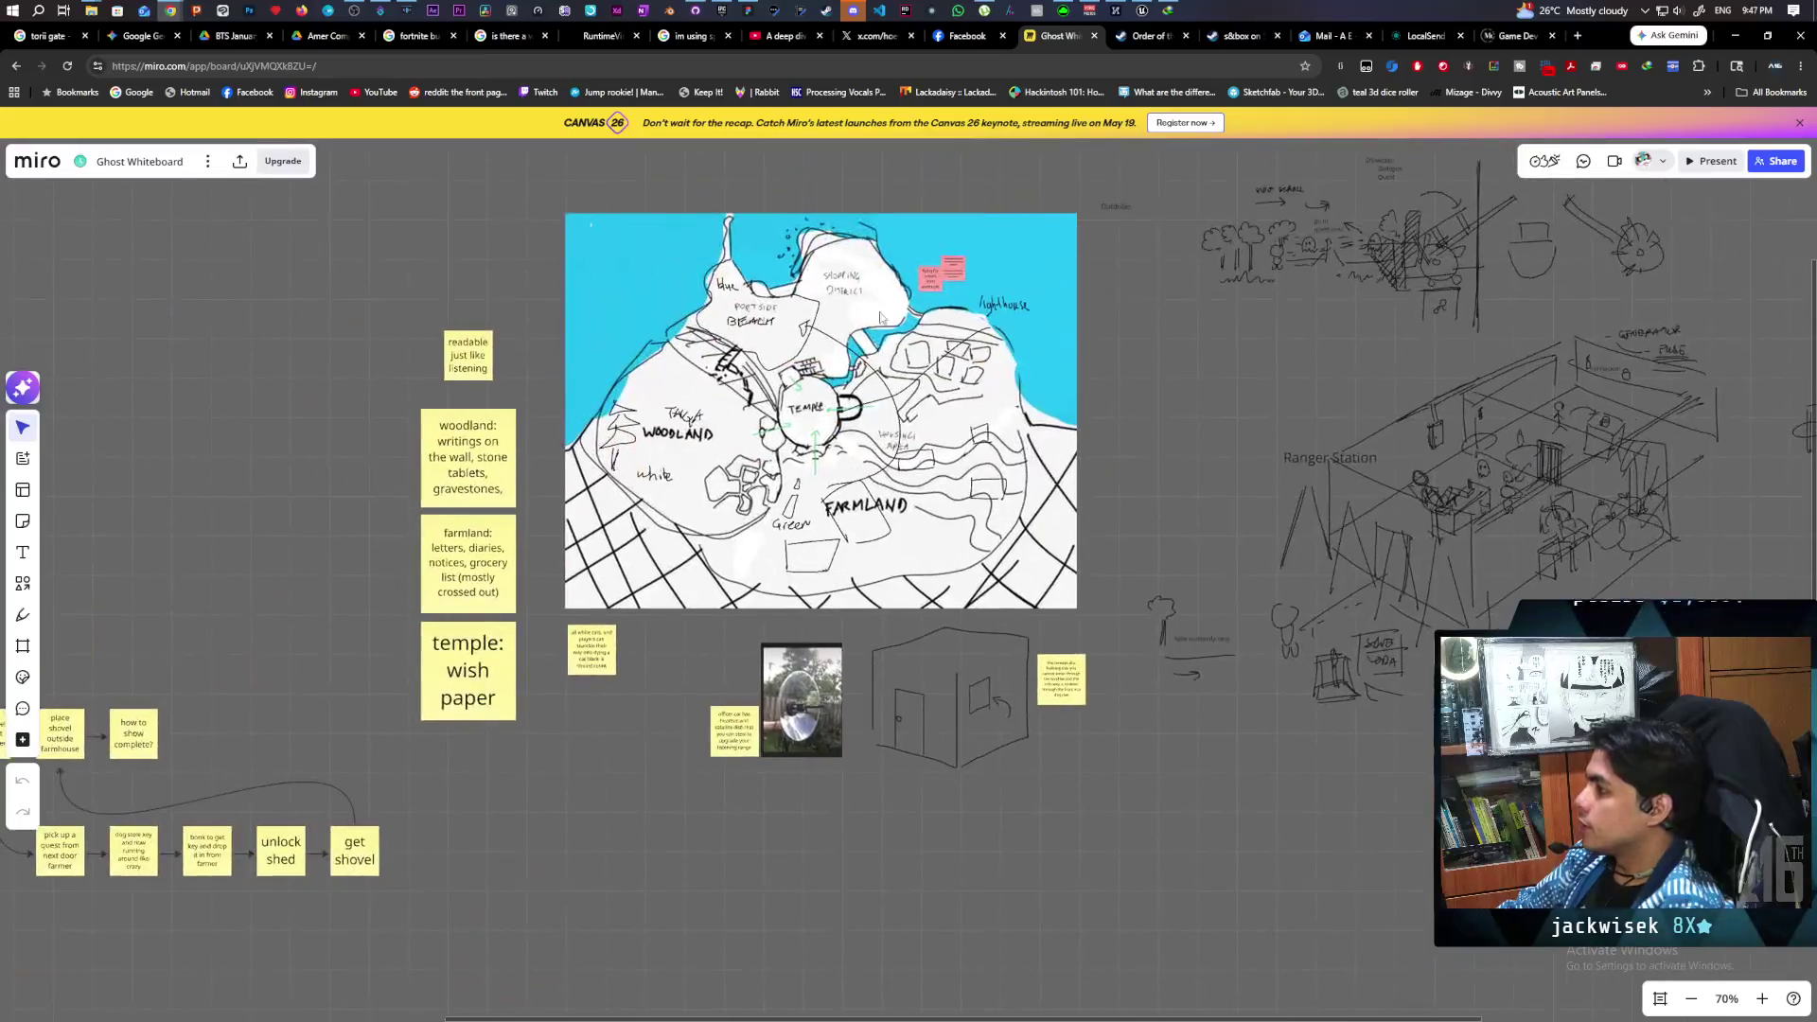
{"action": "scroll", "coordinate": [777, 363], "scroll_direction": "down", "scroll_amount": 2}
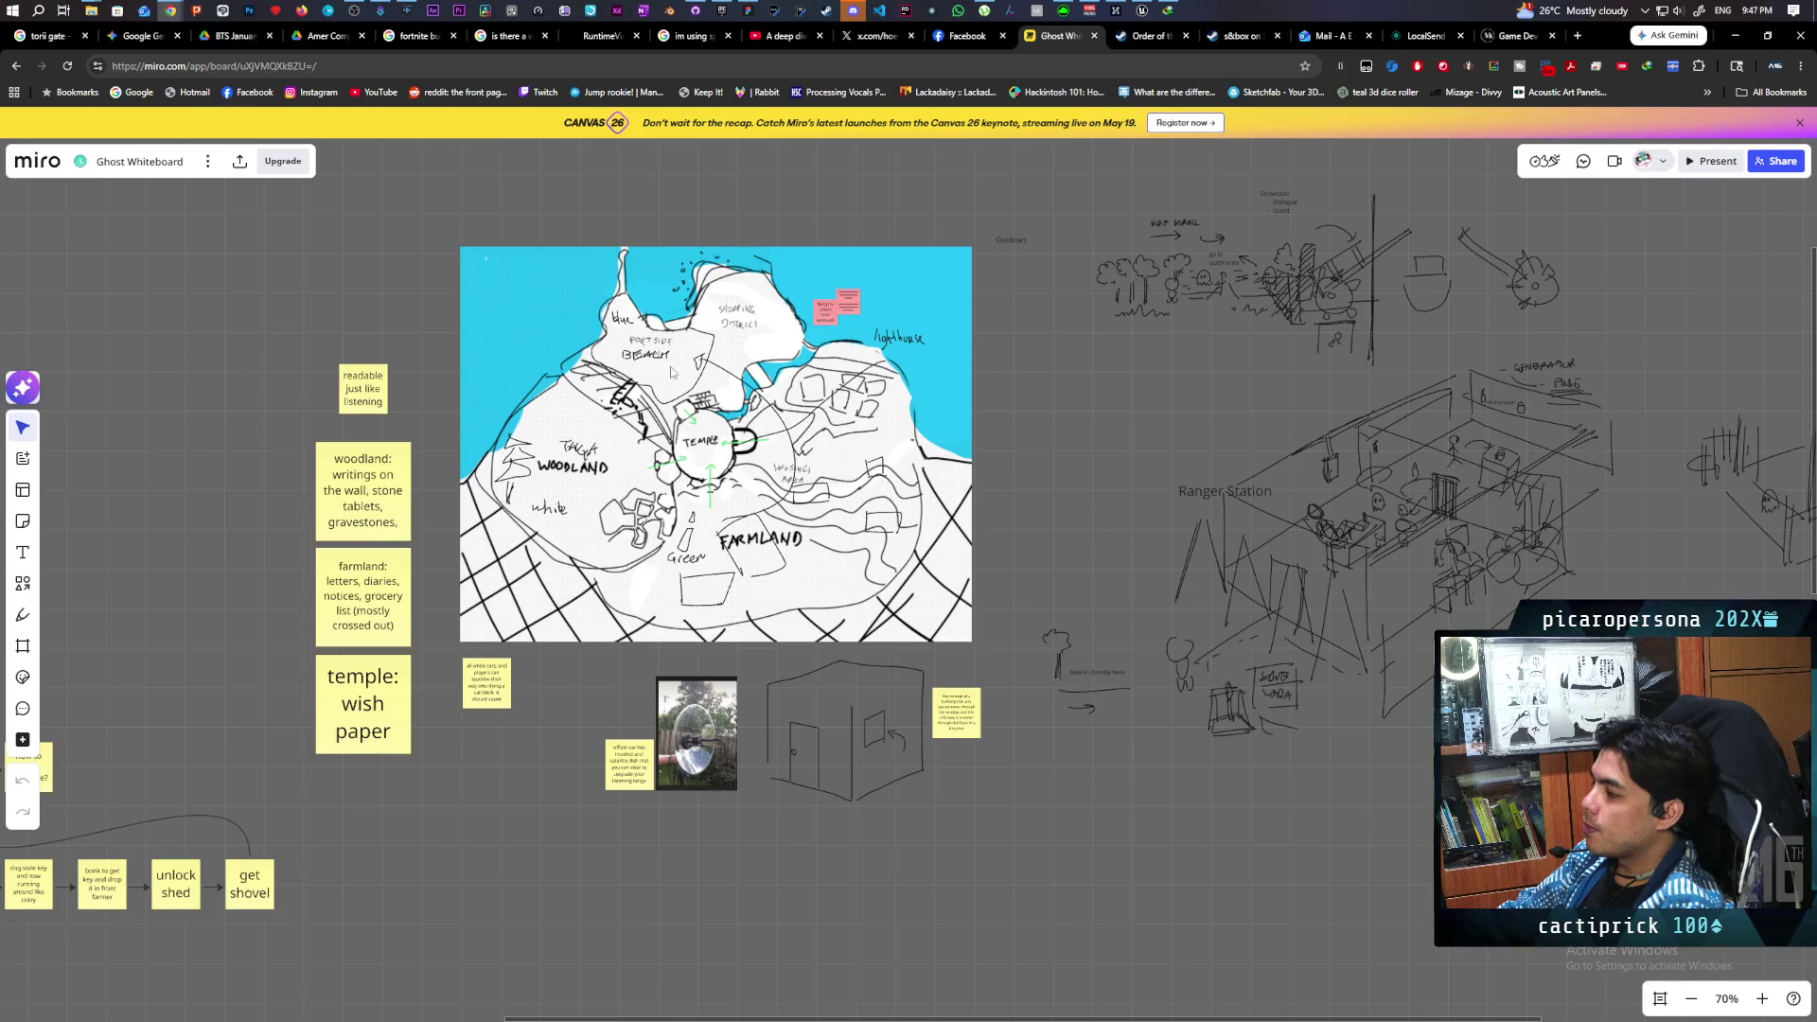
{"action": "scroll", "coordinate": [854, 423], "scroll_direction": "up", "scroll_amount": 5}
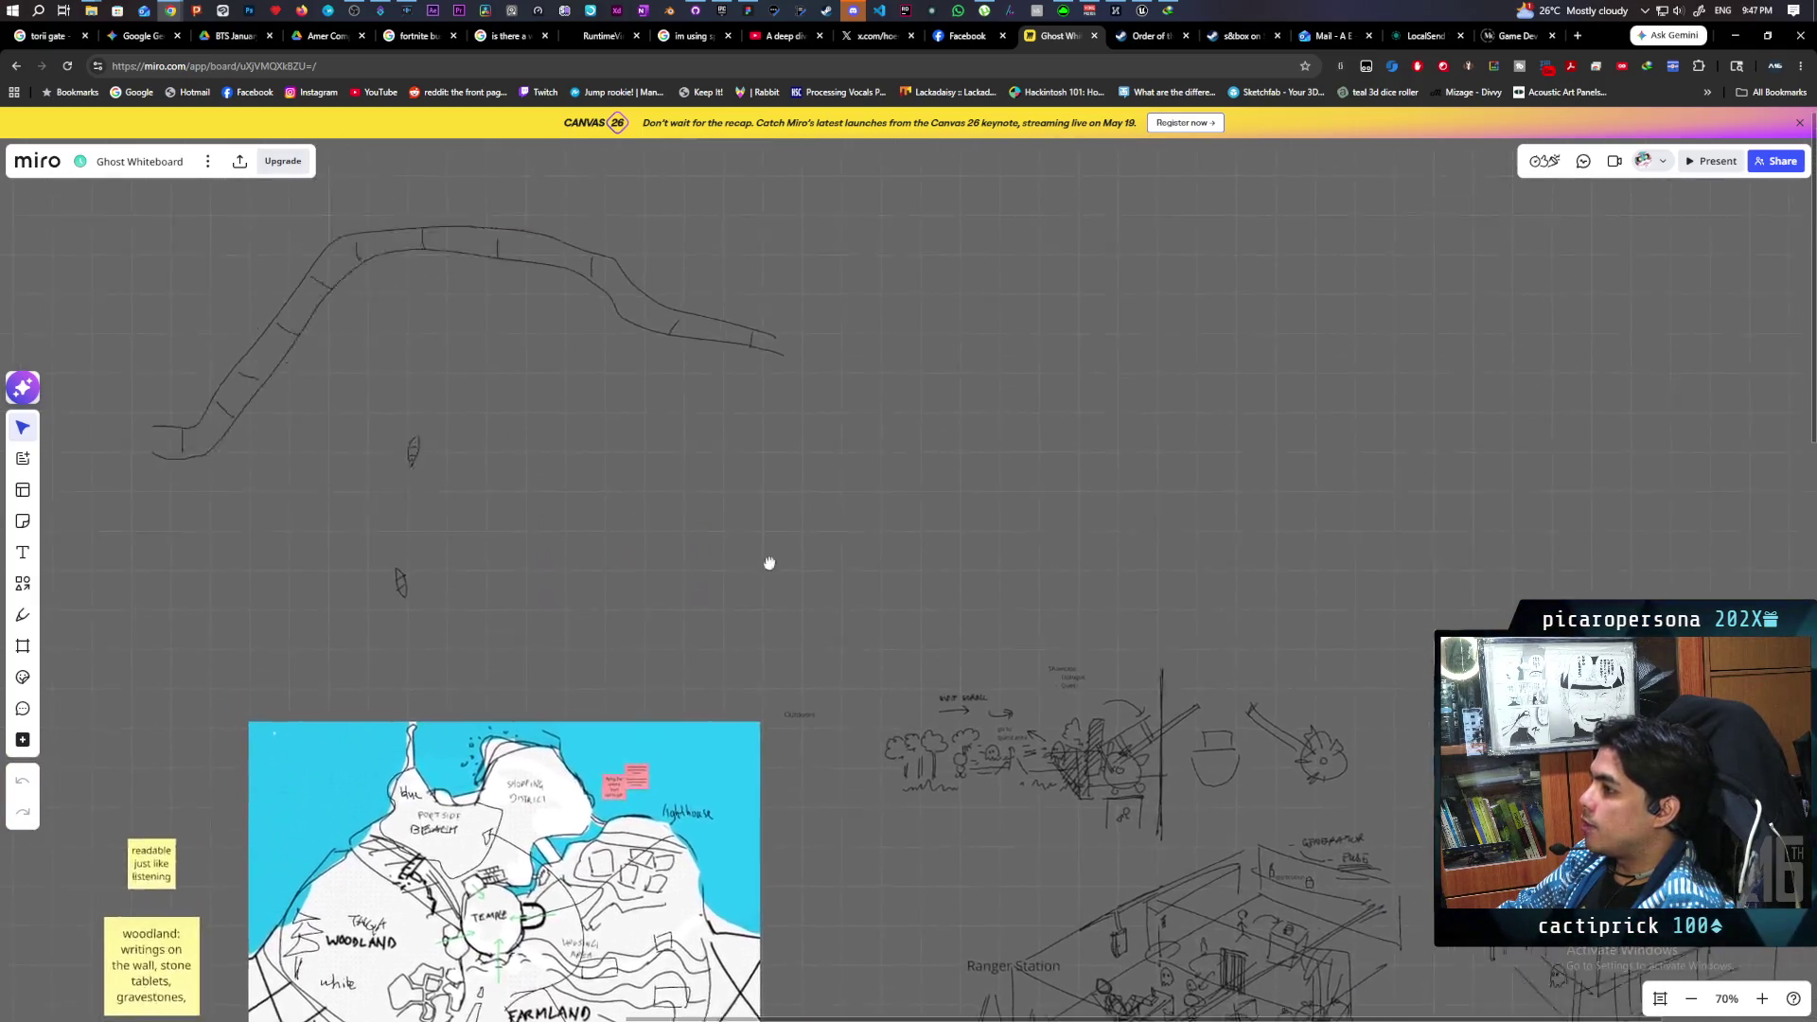
{"action": "scroll", "coordinate": [791, 703], "scroll_direction": "up", "scroll_amount": 4}
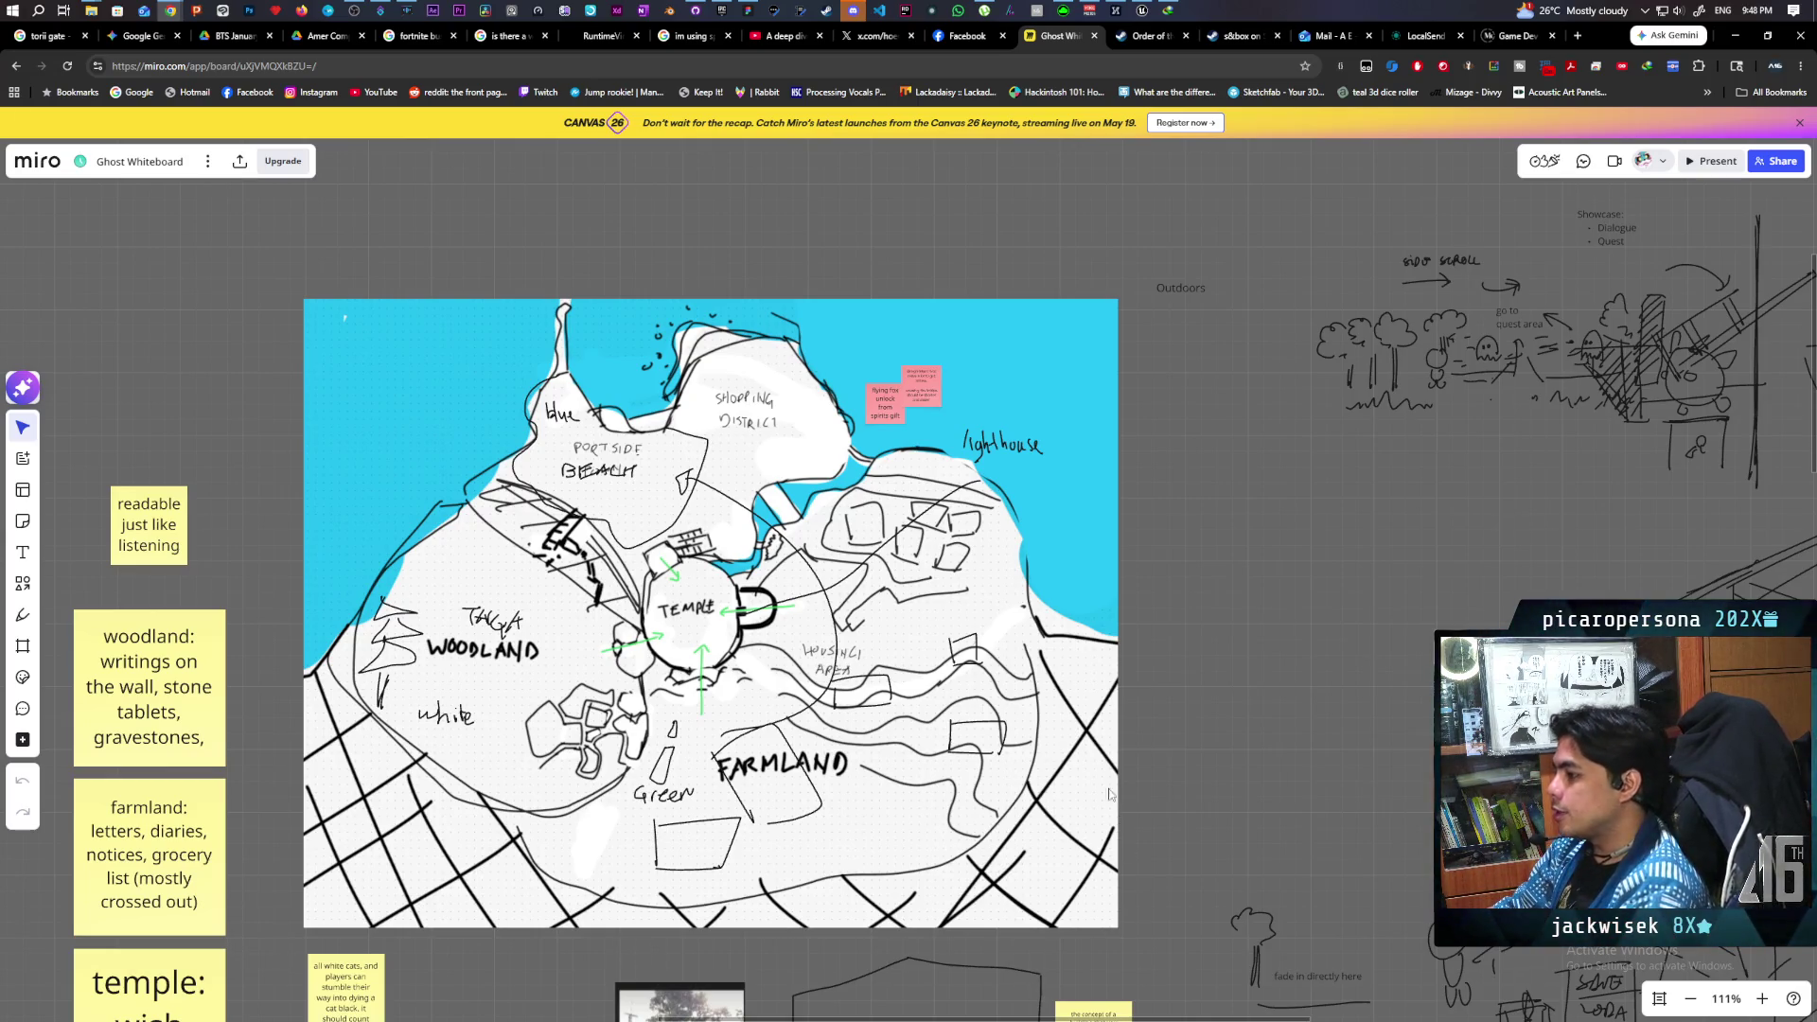
{"action": "scroll", "coordinate": [1050, 422], "scroll_direction": "down", "scroll_amount": 15}
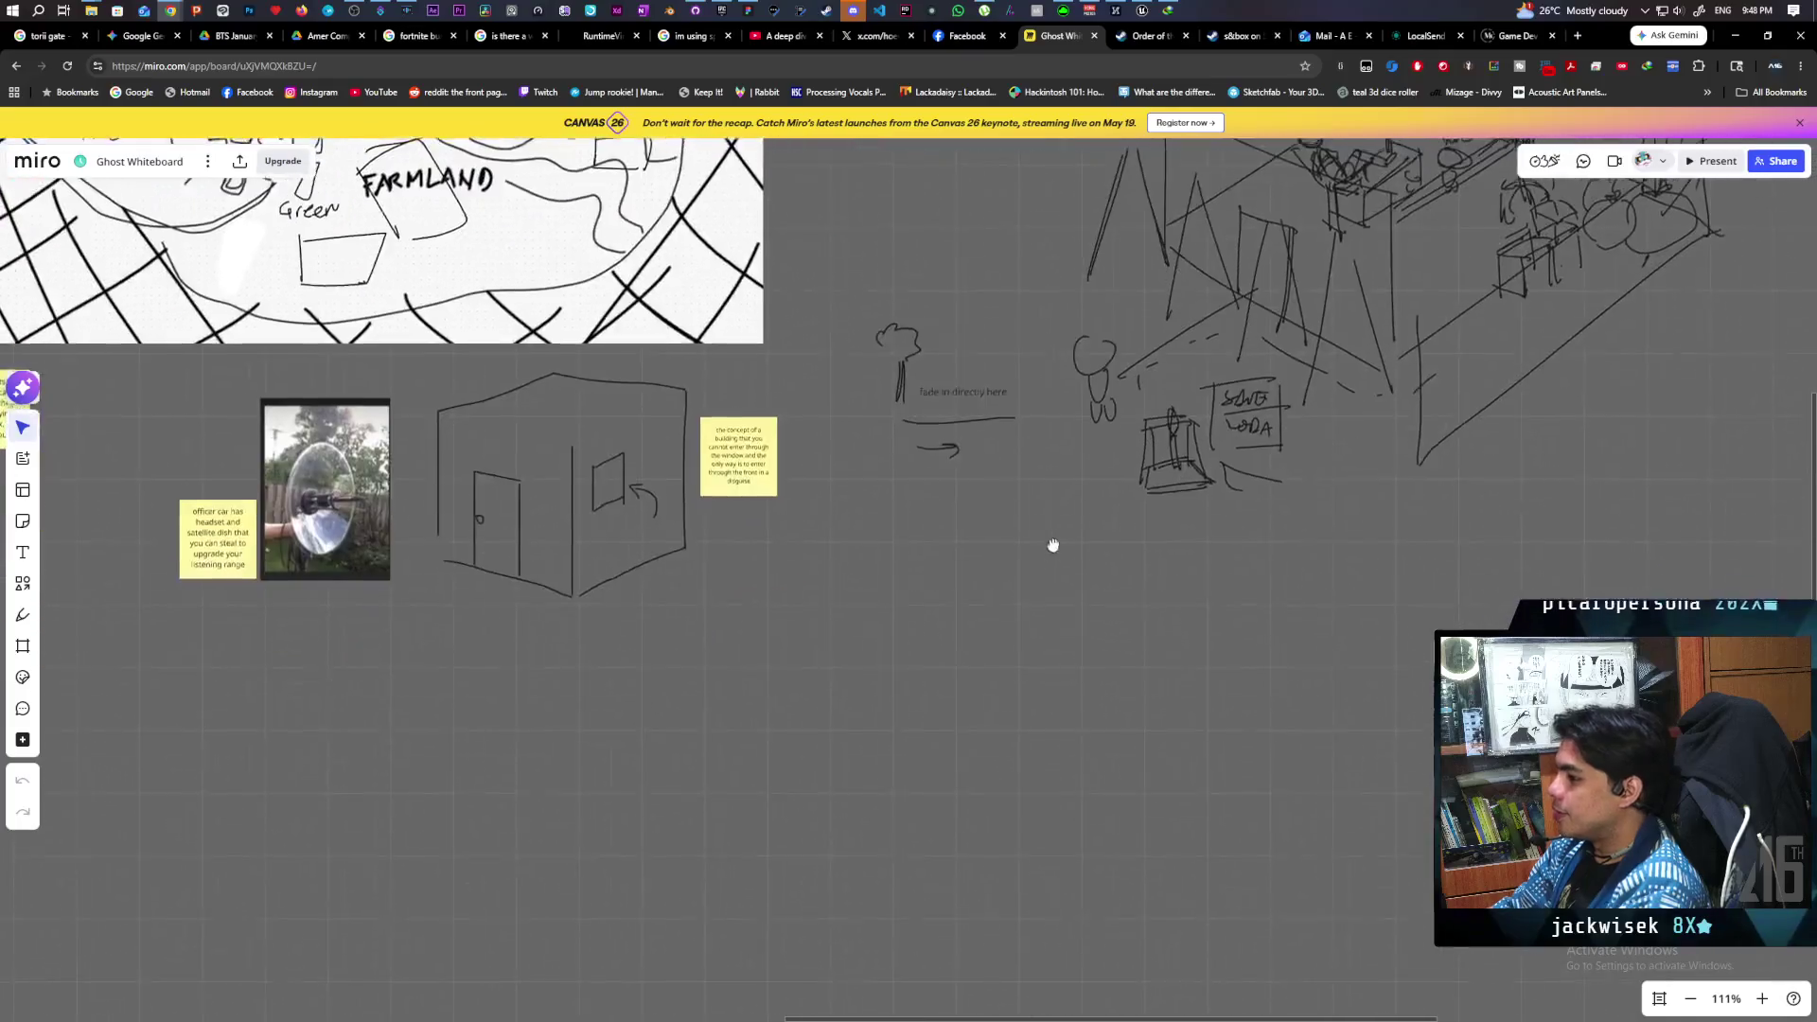
{"action": "scroll", "coordinate": [916, 754], "scroll_direction": "down", "scroll_amount": 3}
{"action": "scroll", "coordinate": [1071, 379], "scroll_direction": "up", "scroll_amount": 5}
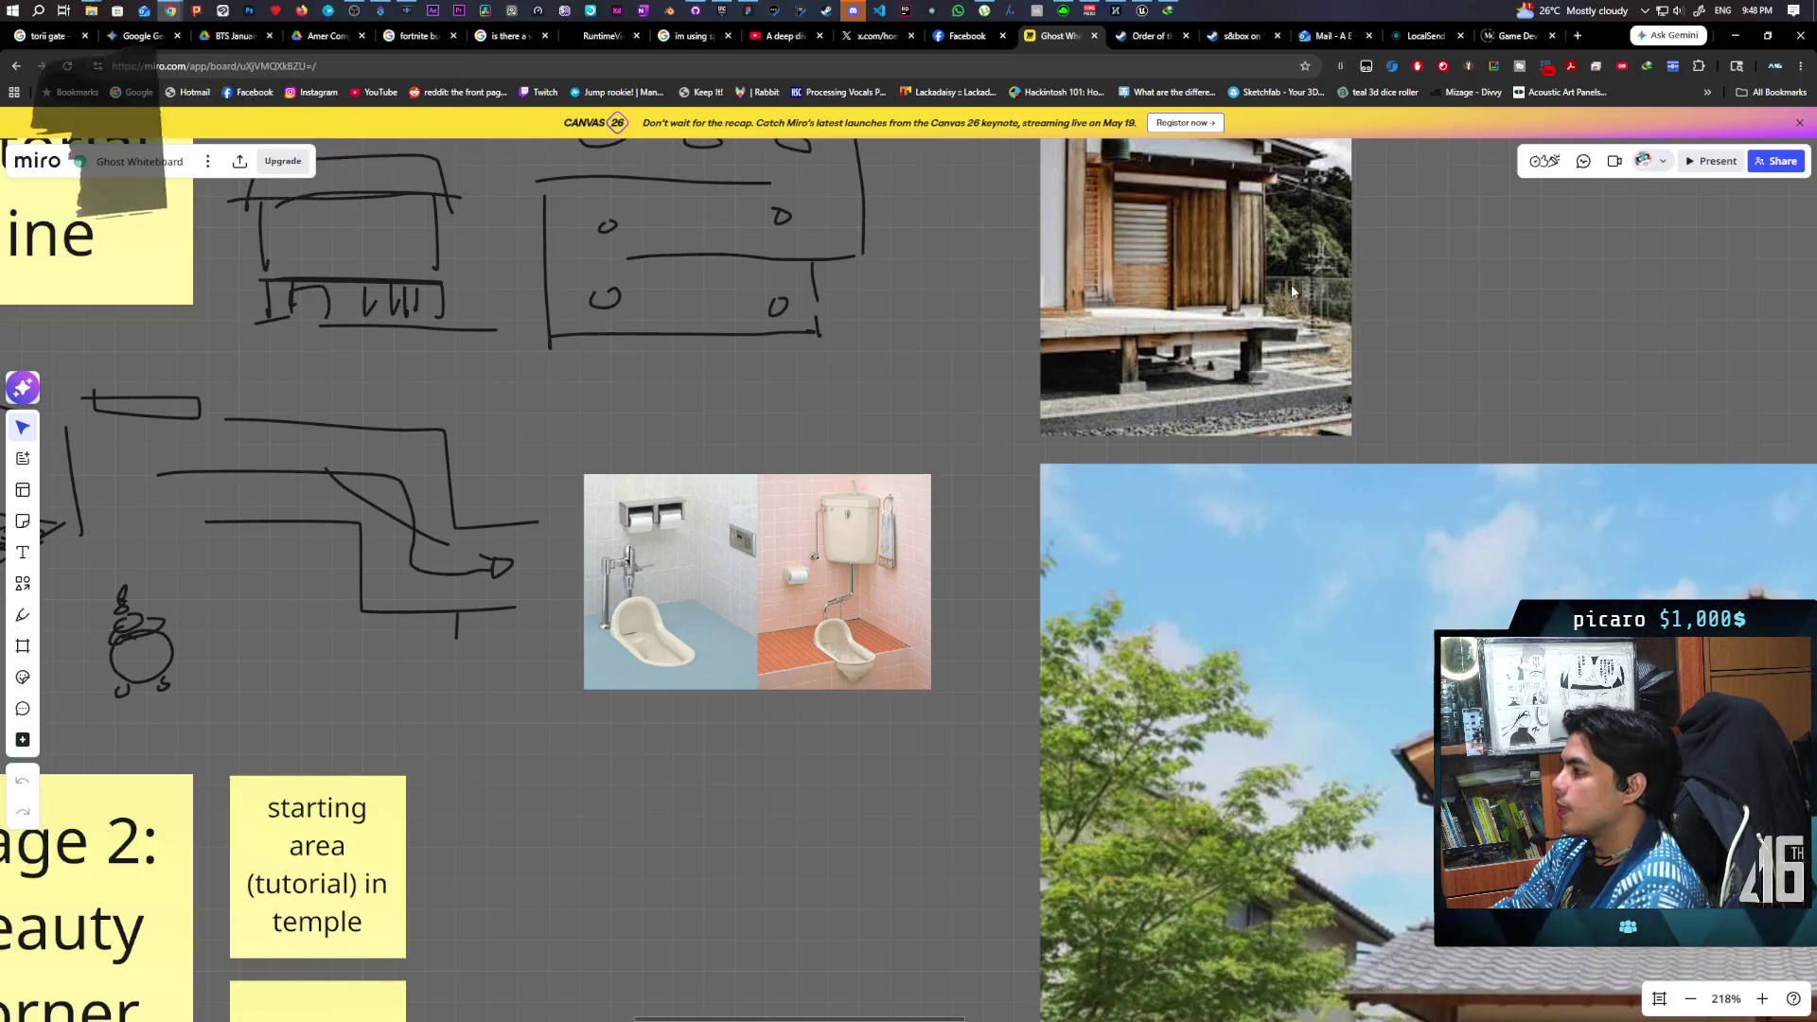
{"action": "scroll", "coordinate": [1399, 776], "scroll_direction": "right", "scroll_amount": 10}
{"action": "scroll", "coordinate": [1399, 776], "scroll_direction": "down", "scroll_amount": 8}
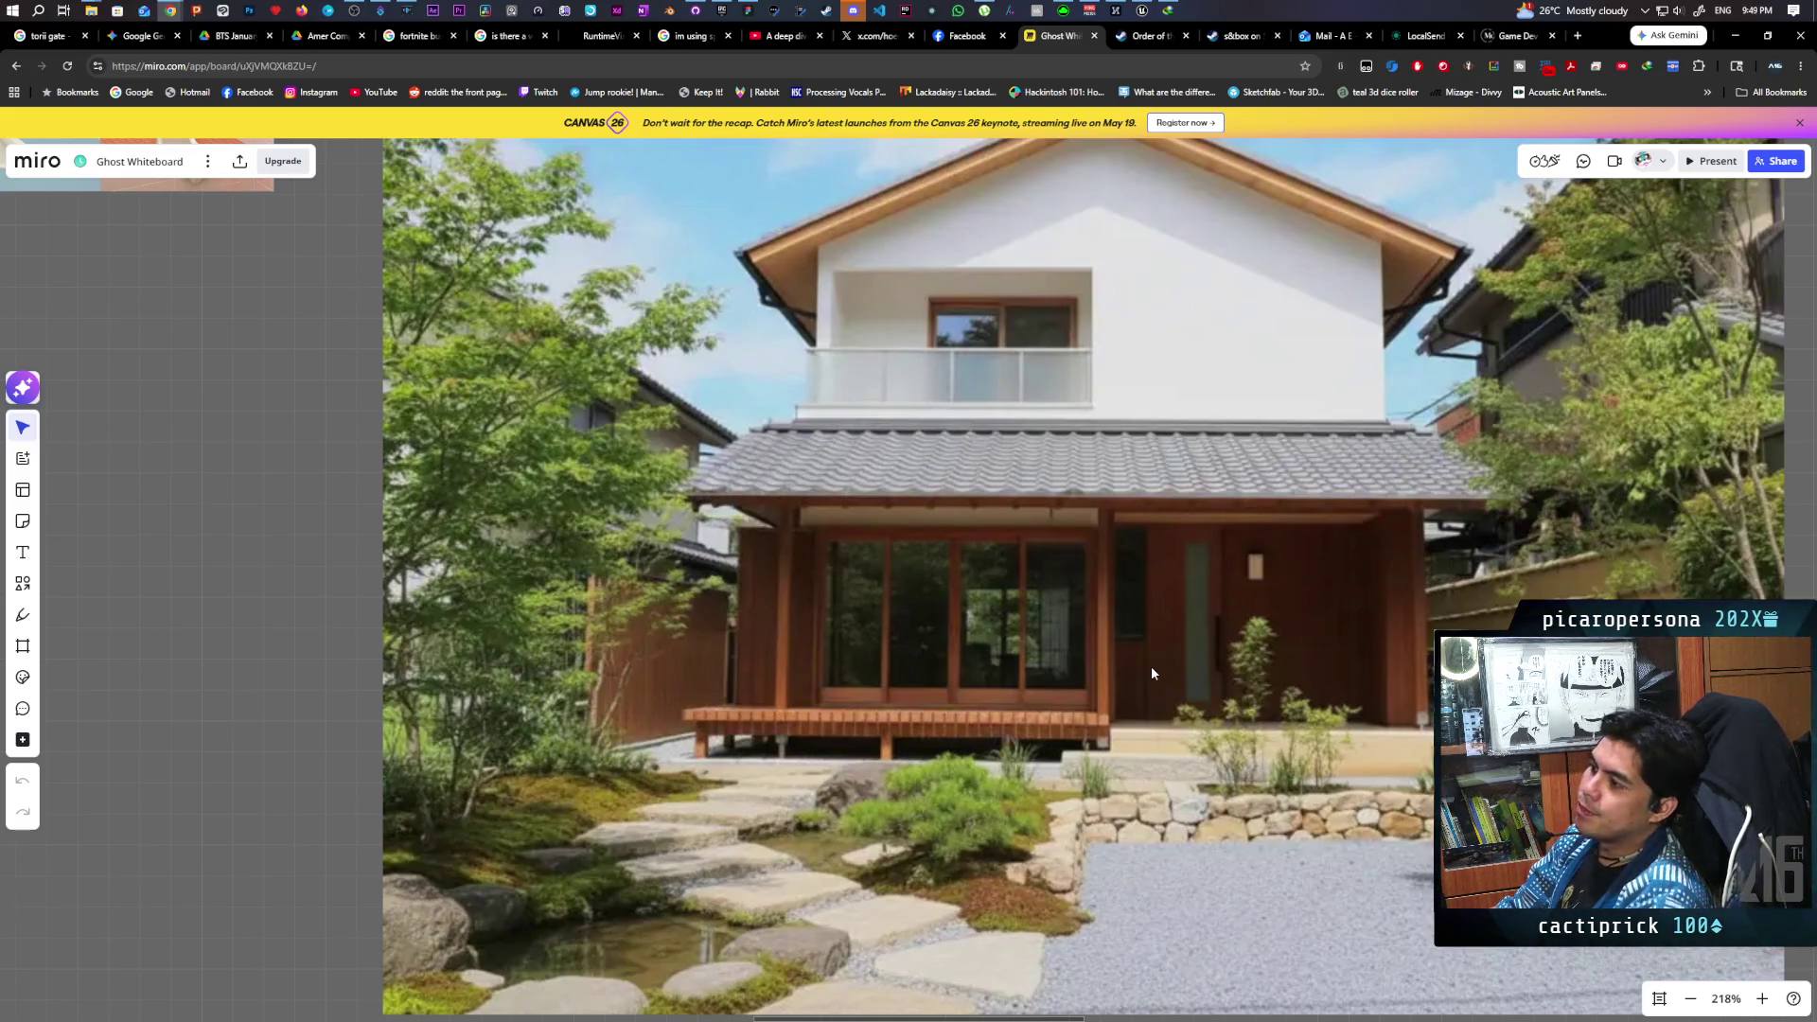
{"action": "scroll", "coordinate": [1151, 666], "scroll_direction": "left", "scroll_amount": 15}
- Strike through the "player bonk weasel when they move" sticky note
{"action": "scroll", "coordinate": [1324, 739], "scroll_direction": "up", "scroll_amount": 5}
{"action": "scroll", "coordinate": [1325, 738], "scroll_direction": "left", "scroll_amount": 15}
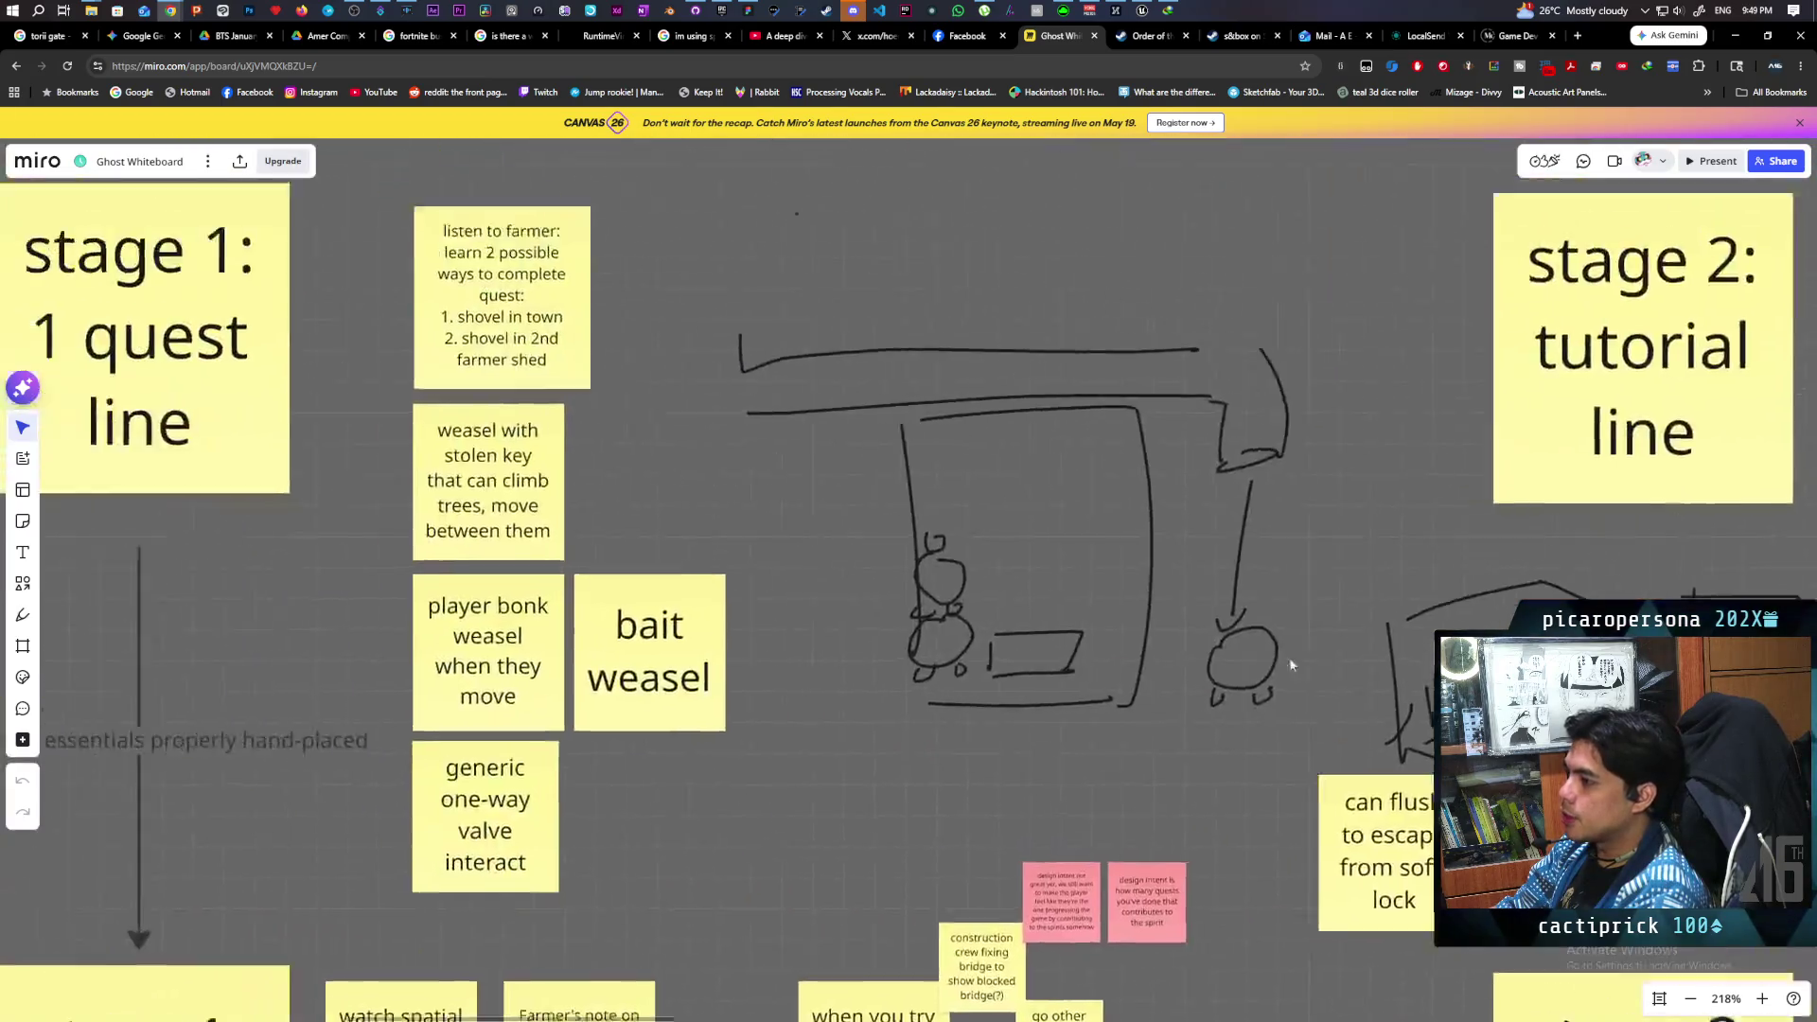
{"action": "scroll", "coordinate": [1282, 694], "scroll_direction": "right", "scroll_amount": 2}
{"action": "scroll", "coordinate": [1281, 694], "scroll_direction": "down", "scroll_amount": 1}
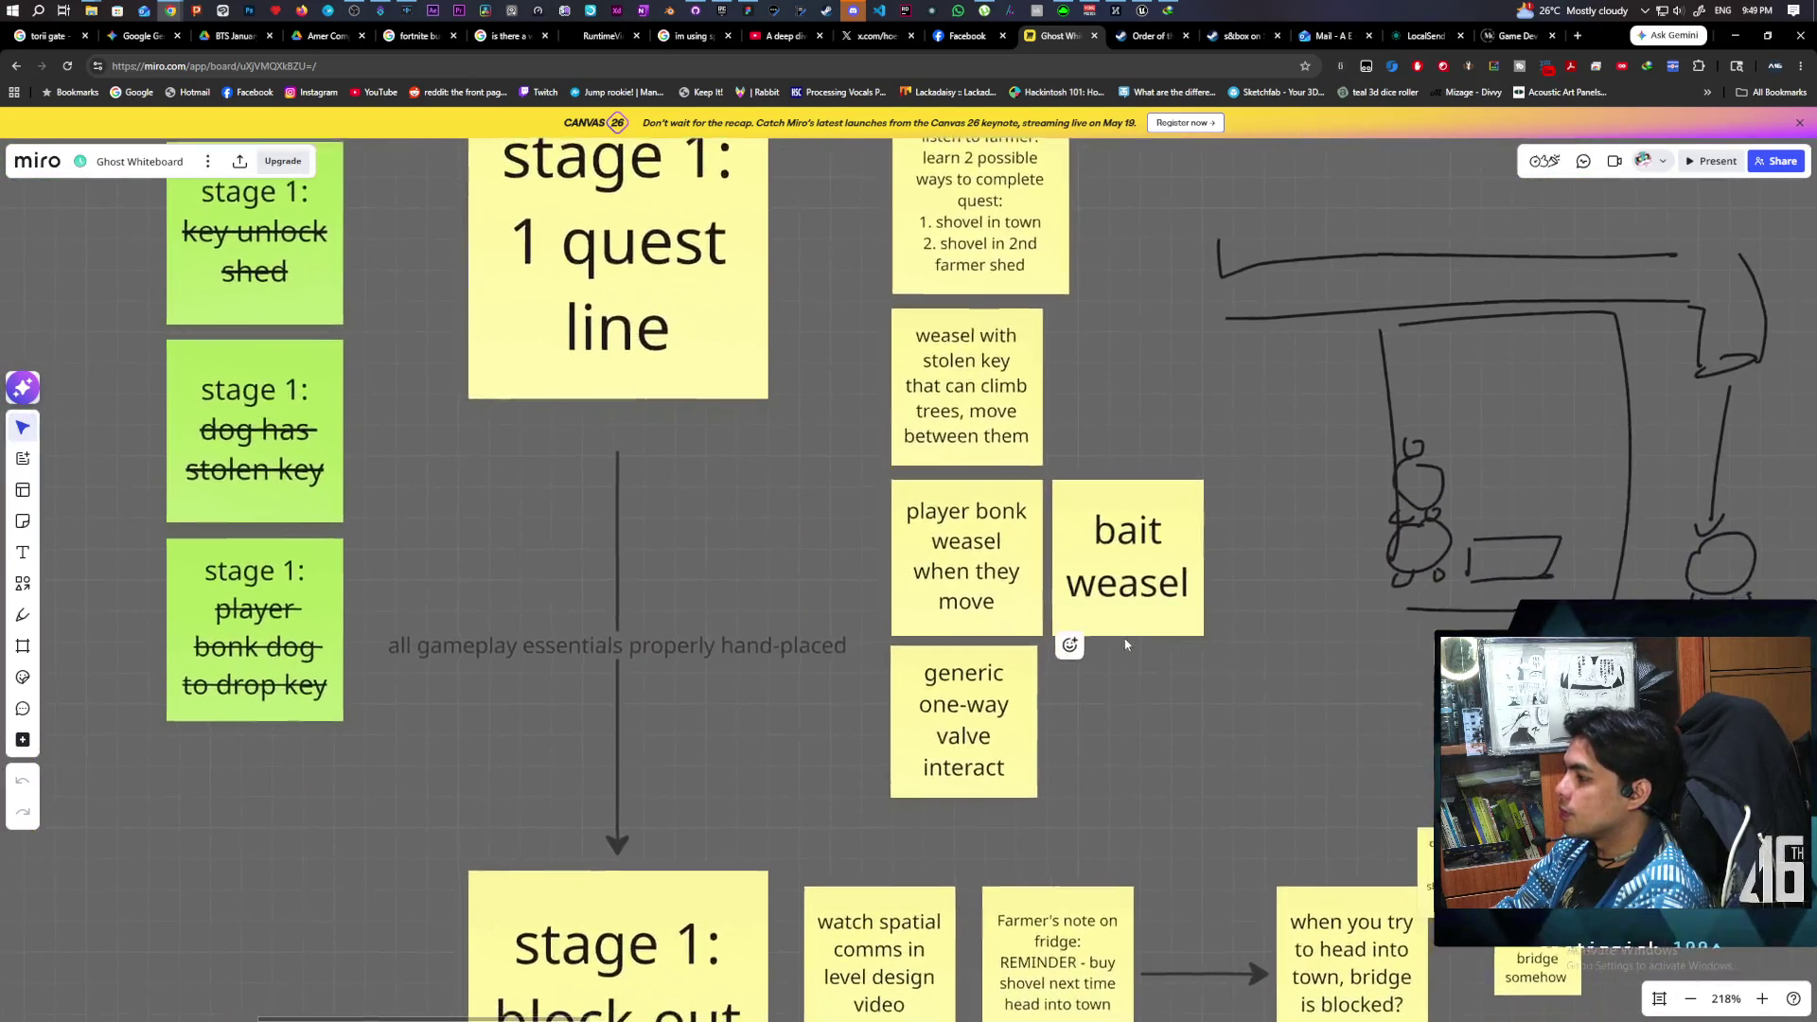
{"action": "double_click", "coordinate": [962, 555]}
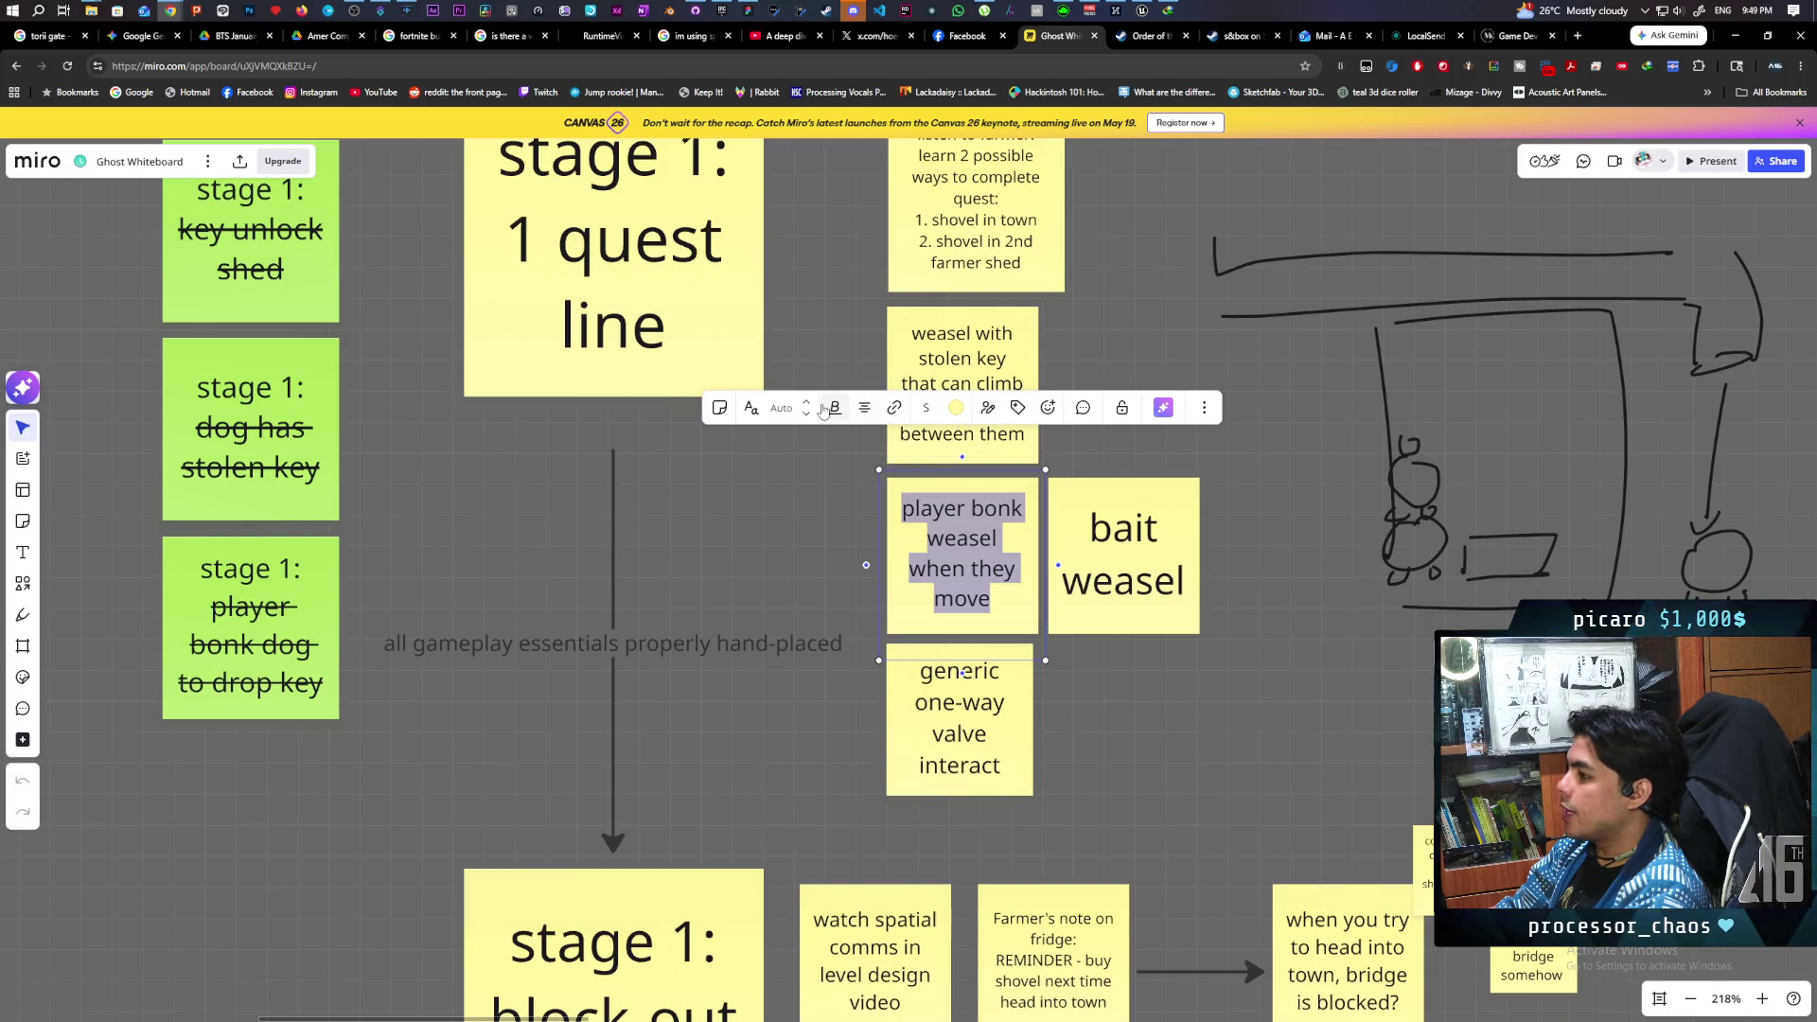
{"action": "left_click", "coordinate": [835, 408]}
{"action": "left_click", "coordinate": [876, 445]}
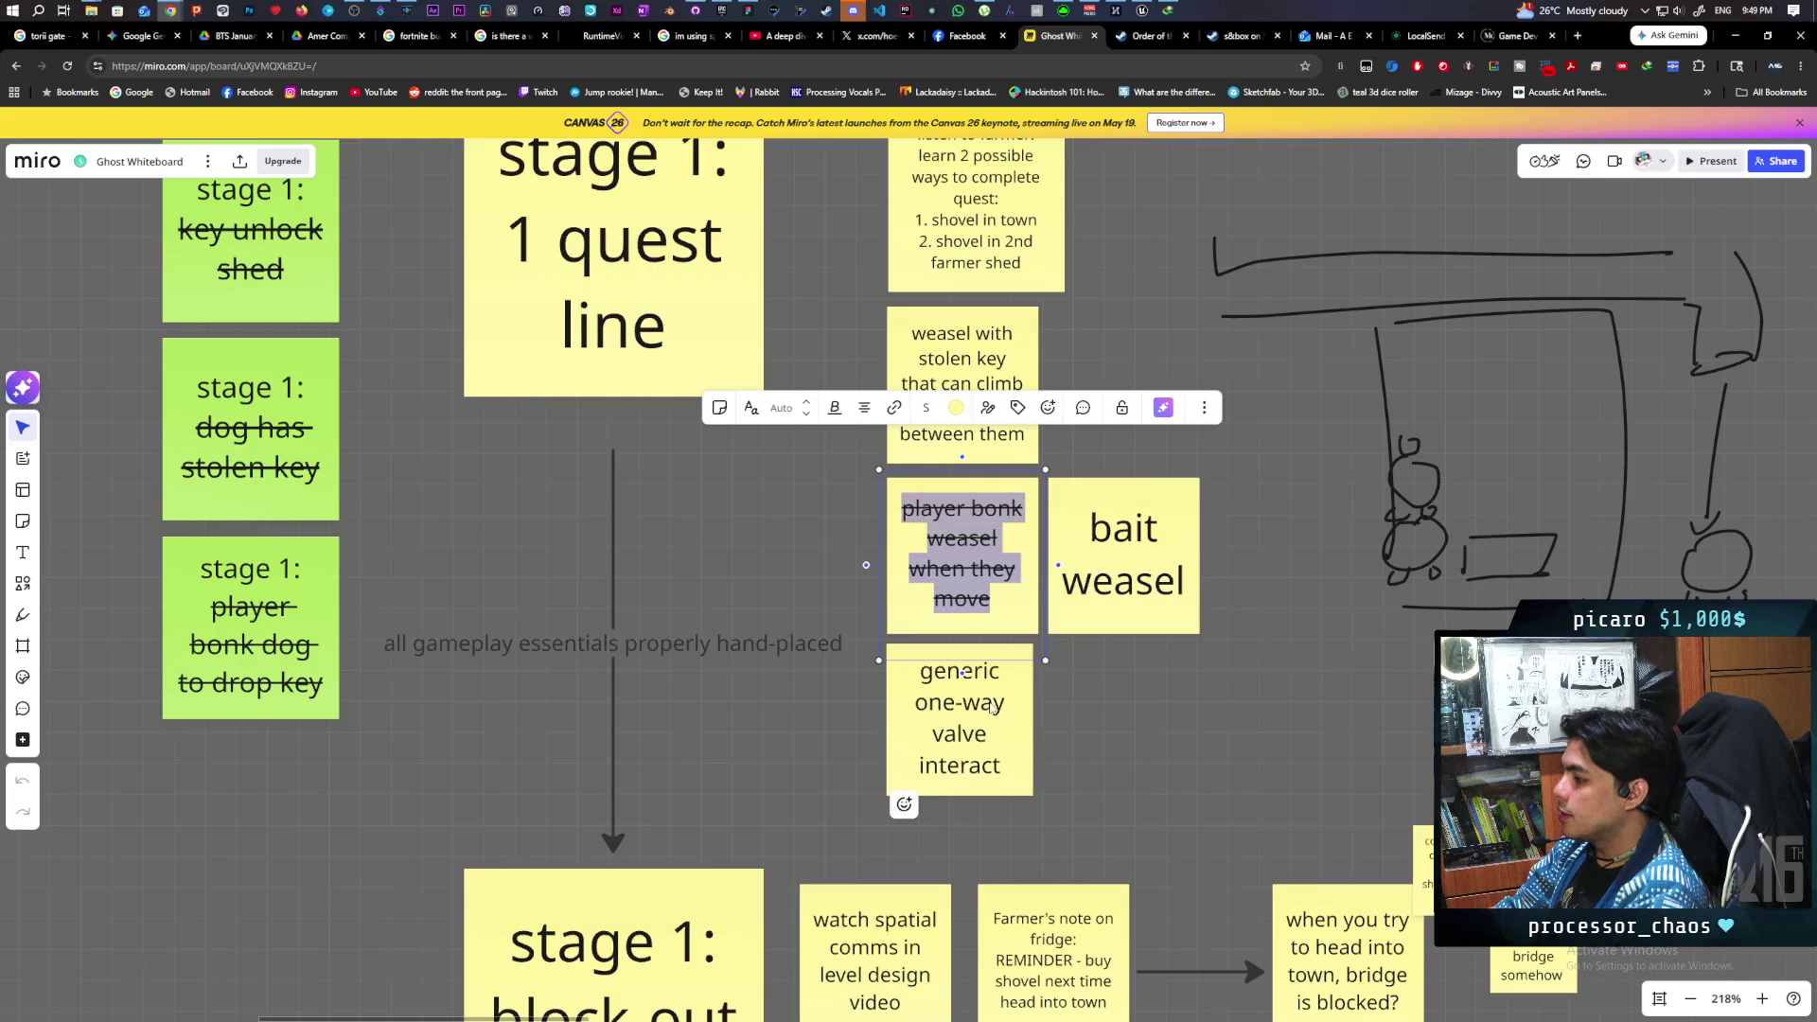
- Strike through the "weasel with stolen key" note and scroll to the First Quest Line timeline
{"action": "left_click", "coordinate": [956, 365]}
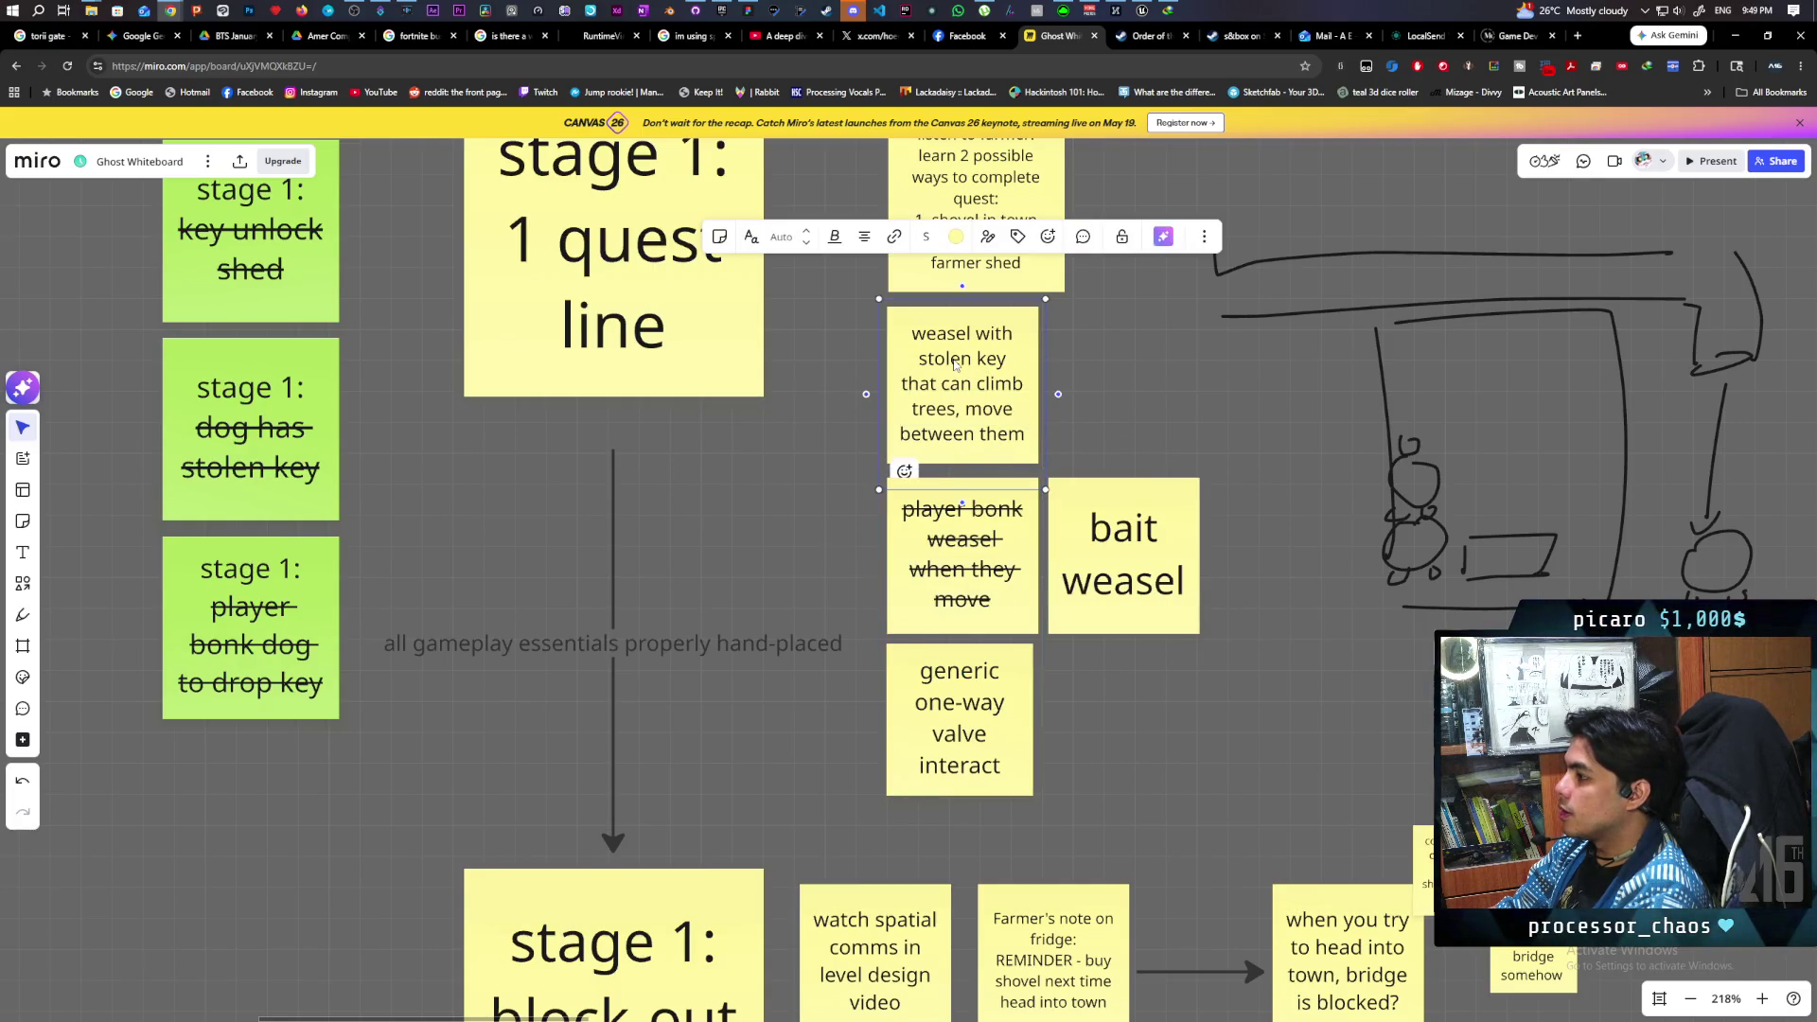
{"action": "triple_click", "coordinate": [955, 364]}
{"action": "left_click", "coordinate": [834, 236]}
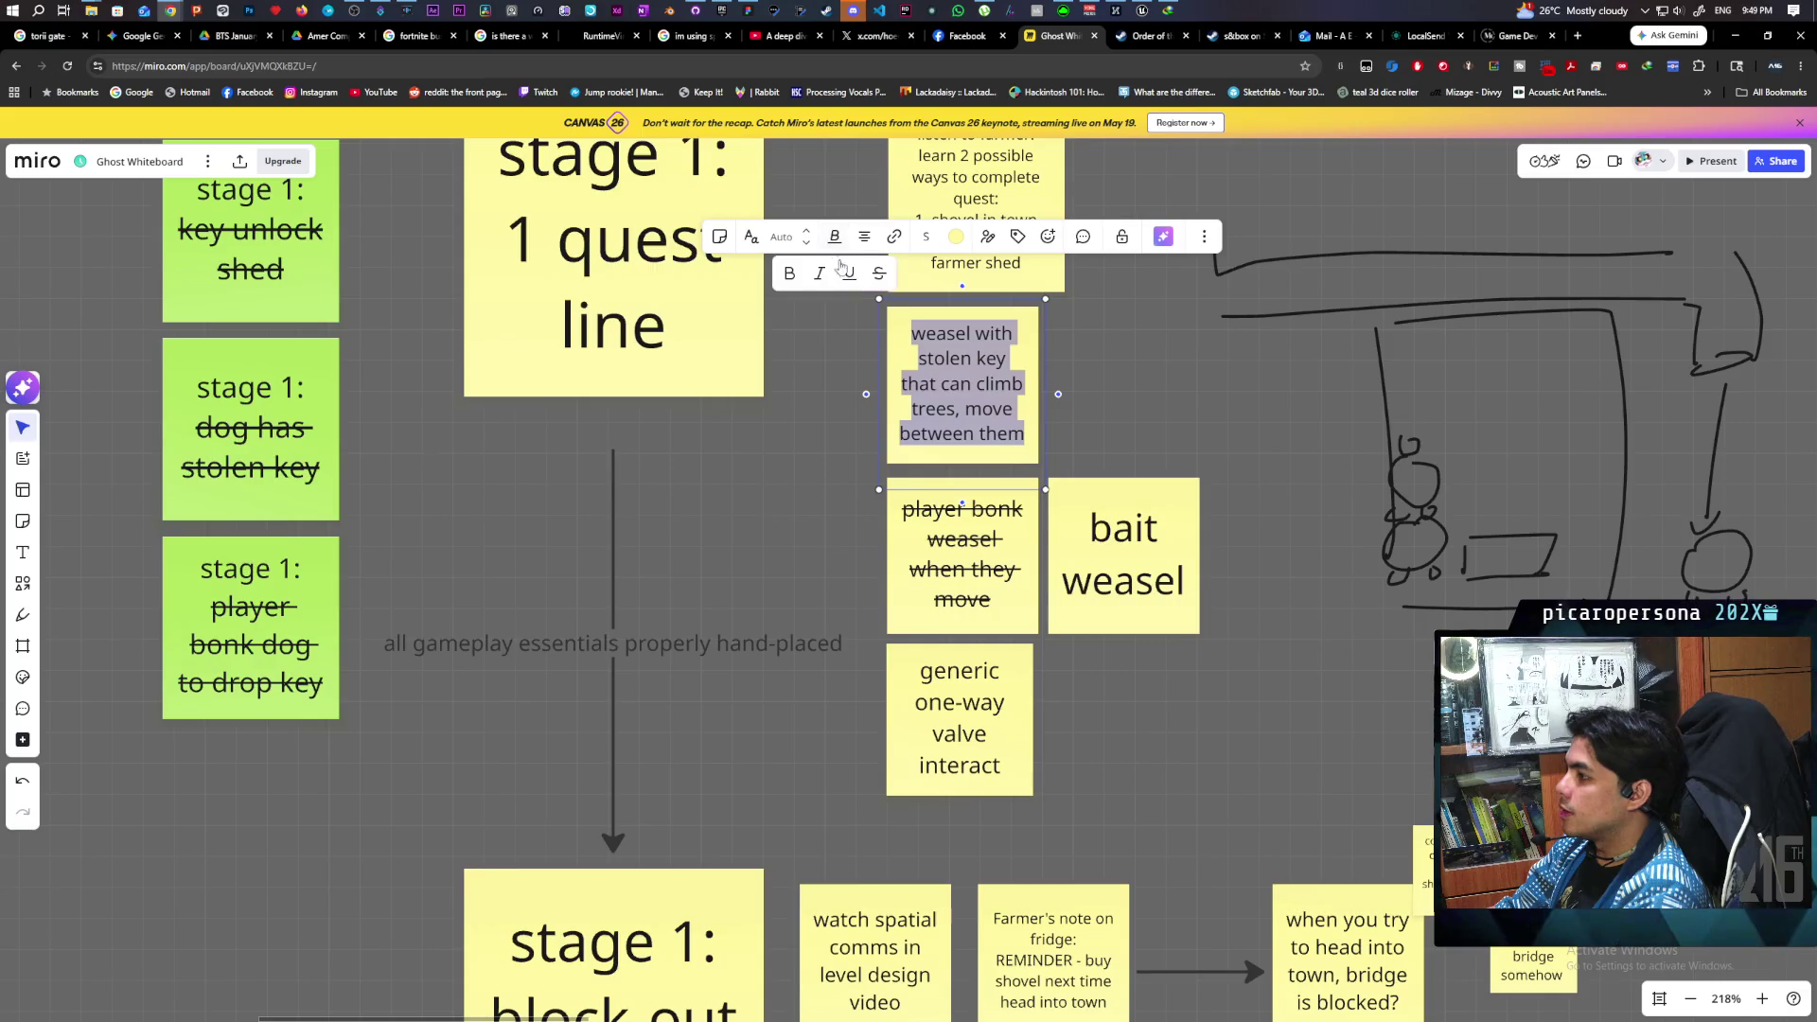
{"action": "left_click", "coordinate": [879, 273]}
{"action": "left_click", "coordinate": [1132, 292]}
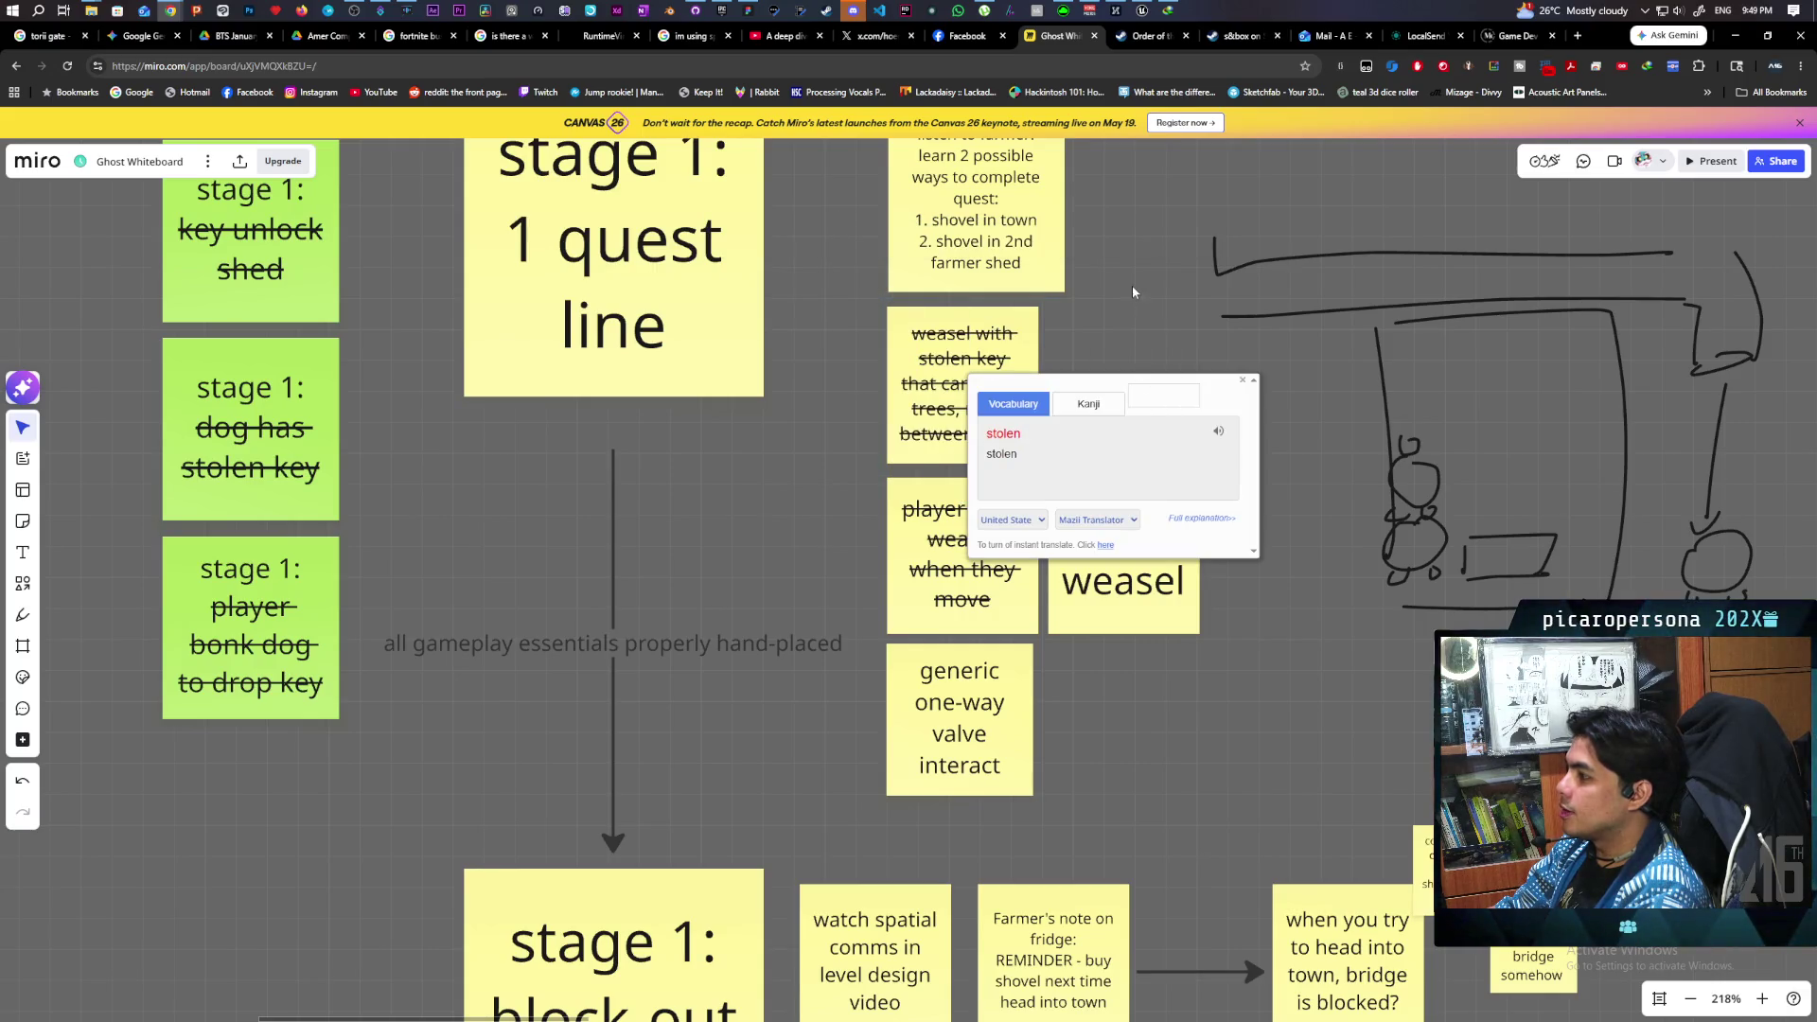
{"action": "scroll", "coordinate": [1132, 302], "scroll_direction": "up", "scroll_amount": 3}
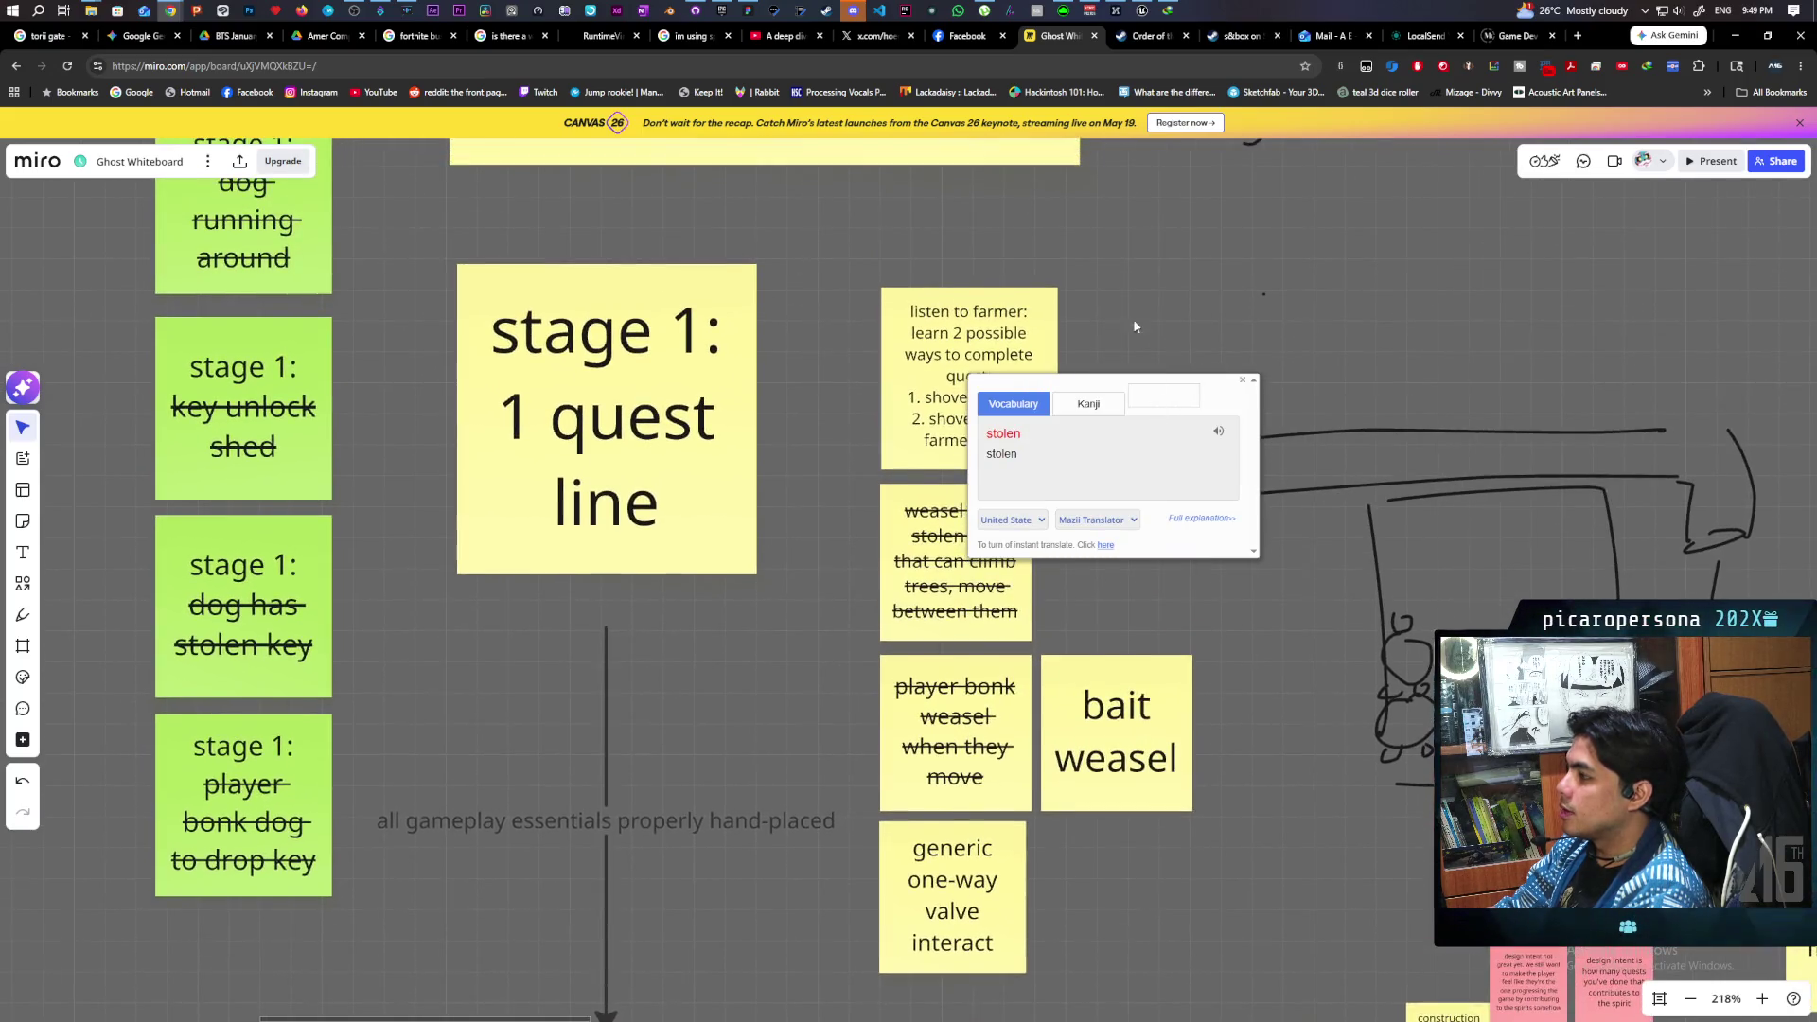
{"action": "left_click", "coordinate": [1244, 382]}
{"action": "scroll", "coordinate": [1141, 602], "scroll_direction": "down", "scroll_amount": 3}
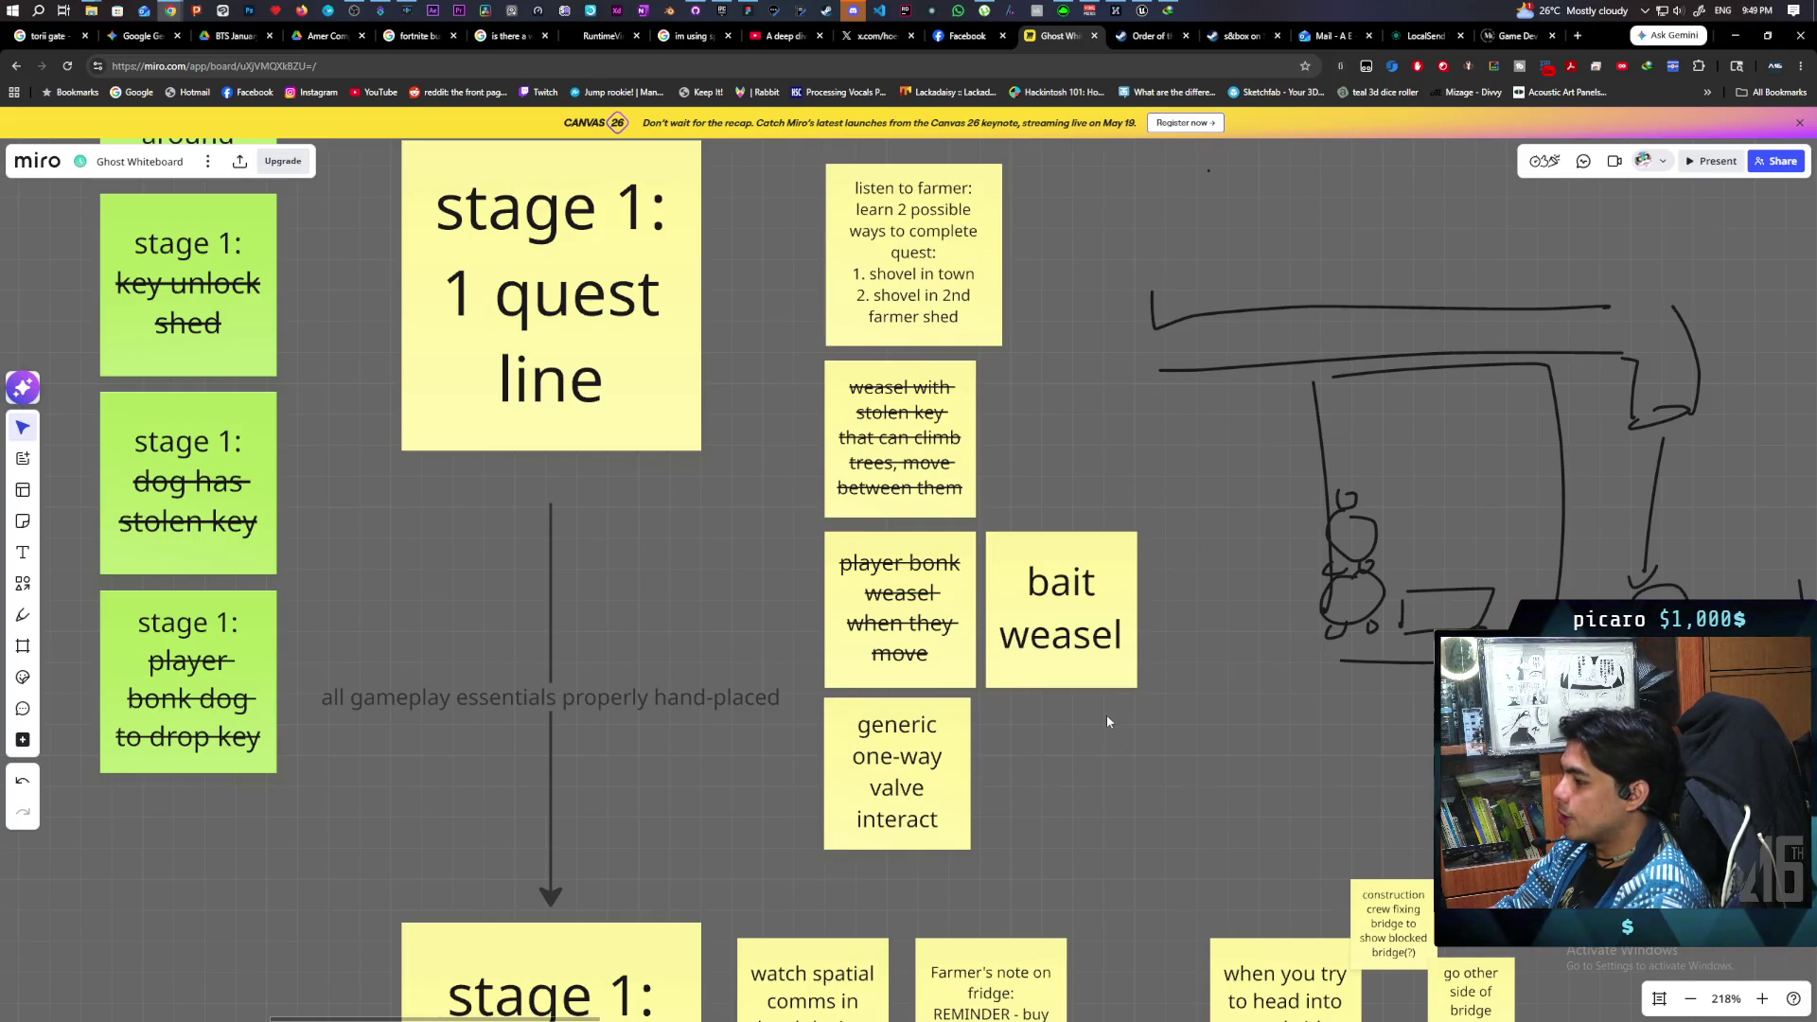
{"action": "scroll", "coordinate": [1107, 721], "scroll_direction": "down", "scroll_amount": 10}
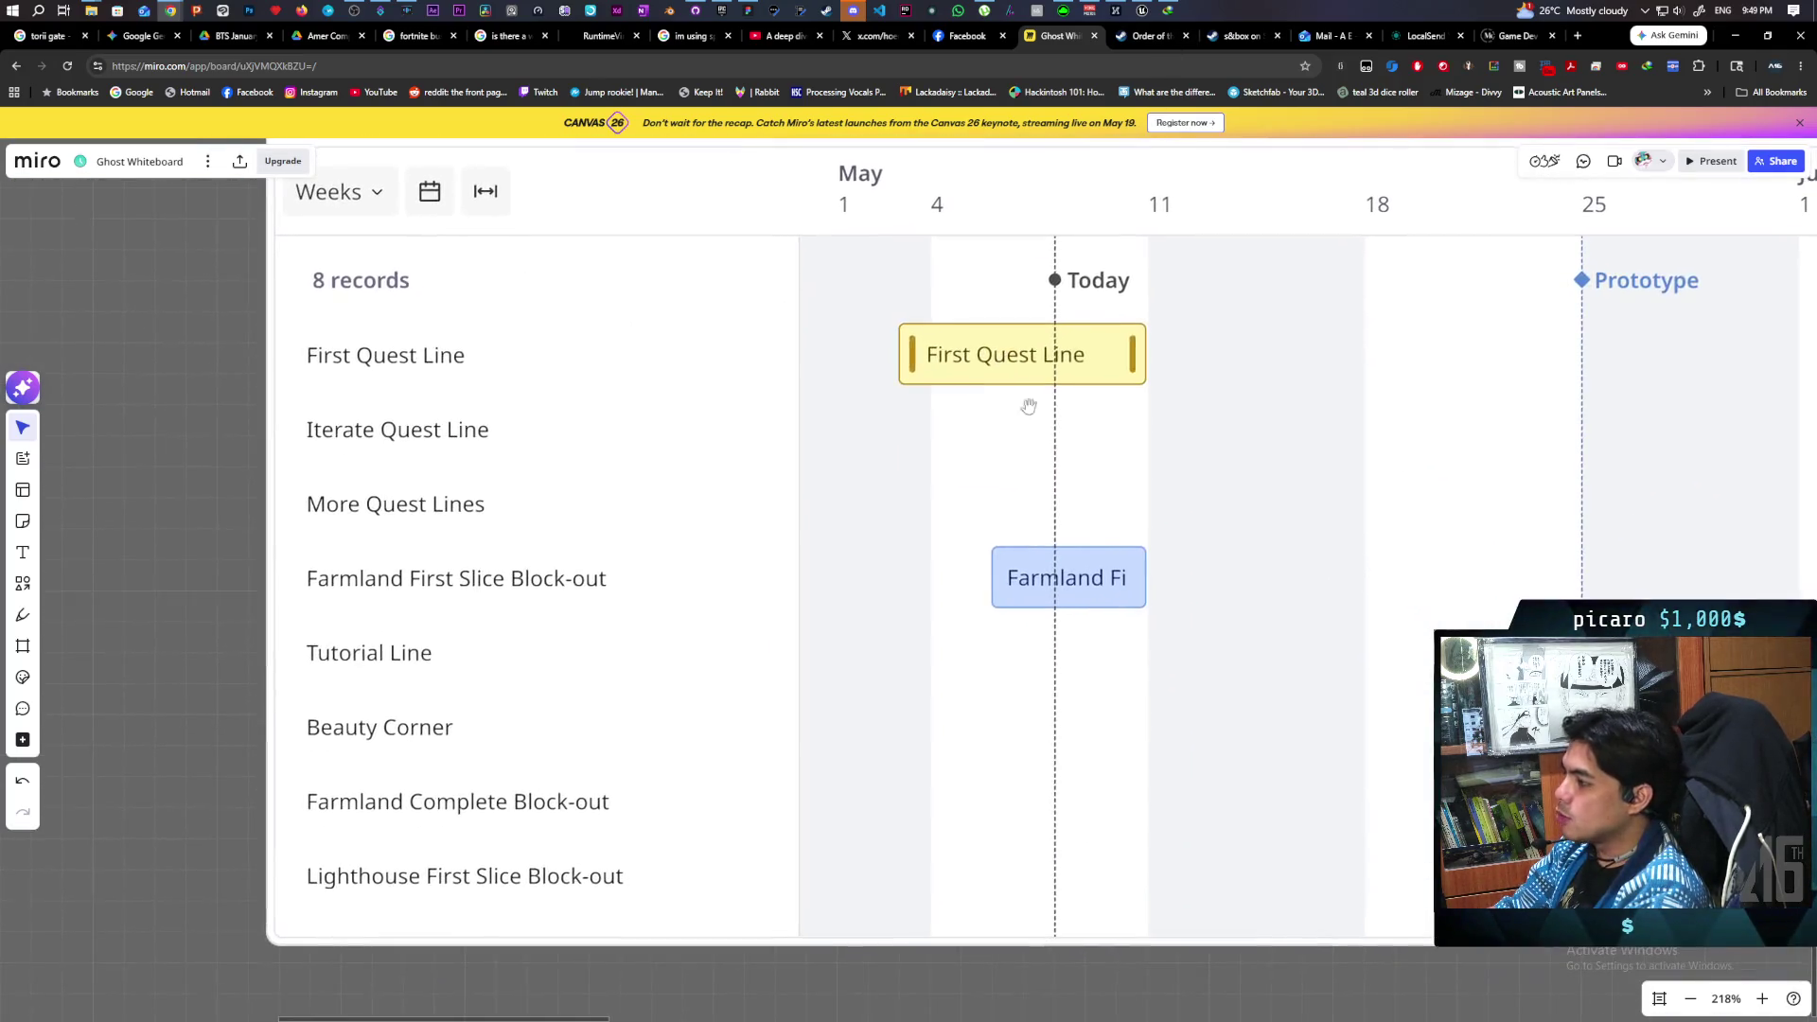
{"action": "scroll", "coordinate": [1029, 406], "scroll_direction": "right", "scroll_amount": 5}
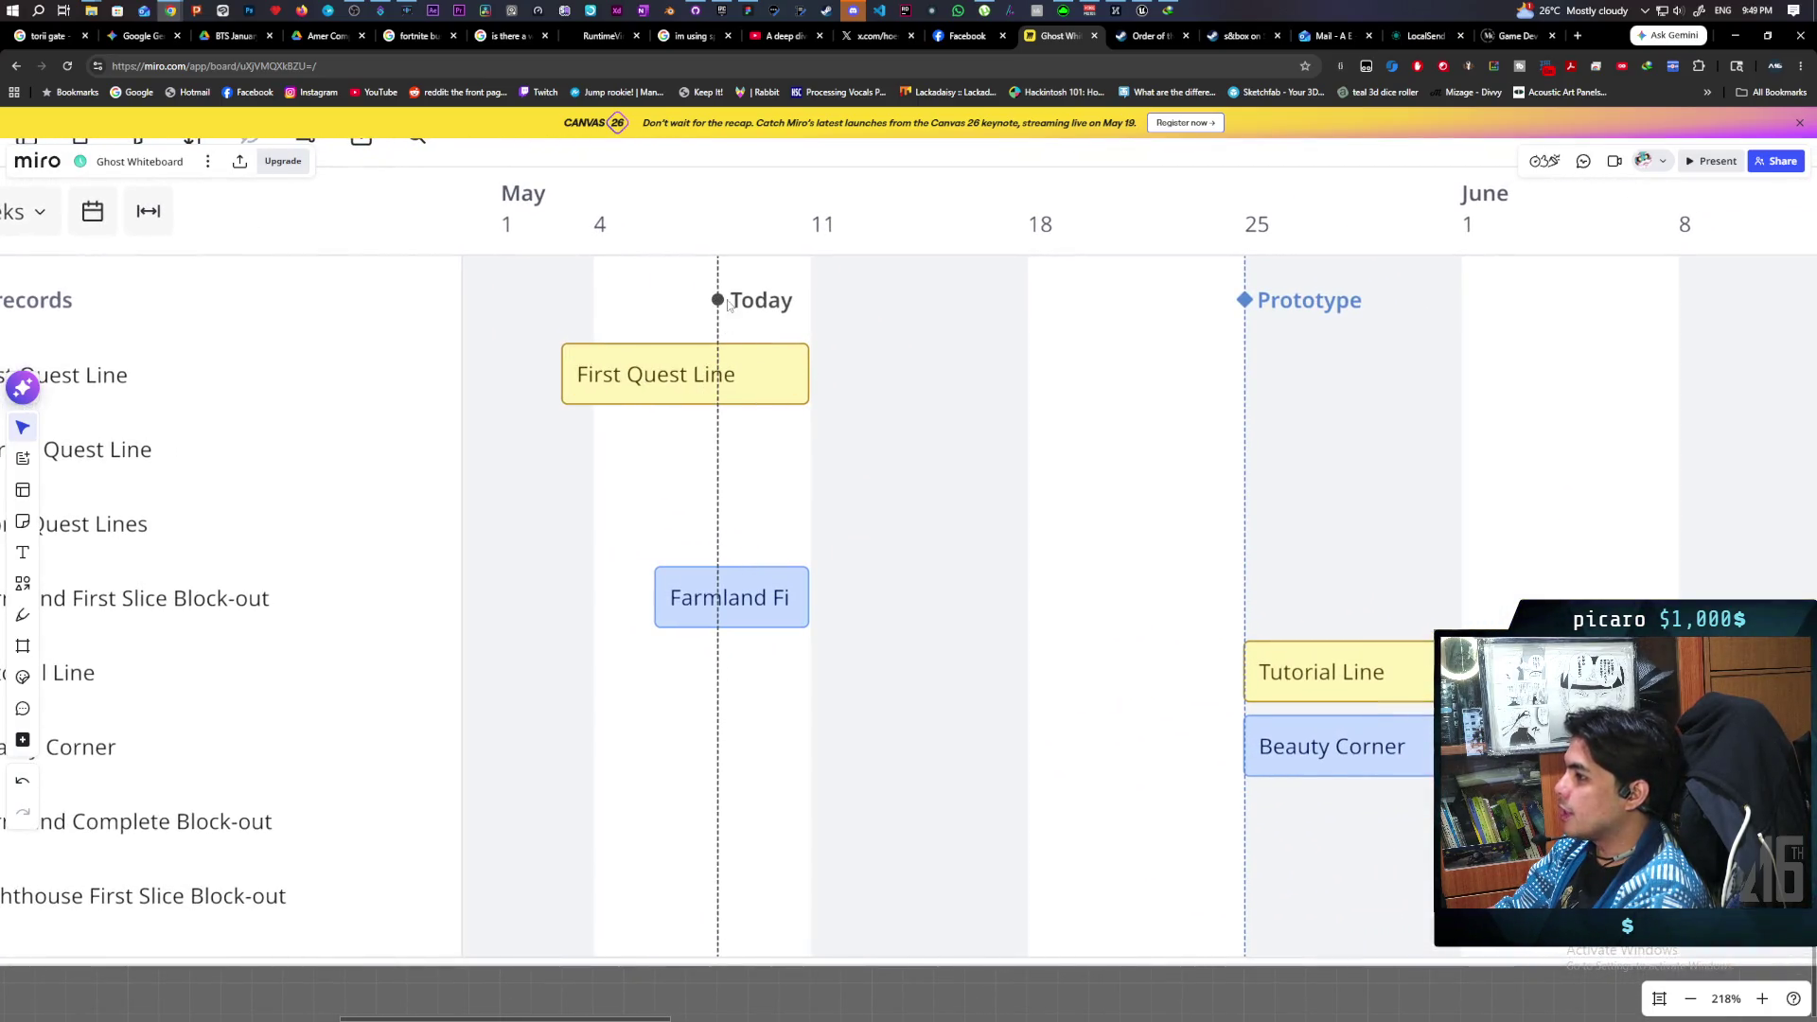
{"action": "scroll", "coordinate": [1301, 516], "scroll_direction": "right", "scroll_amount": 2}
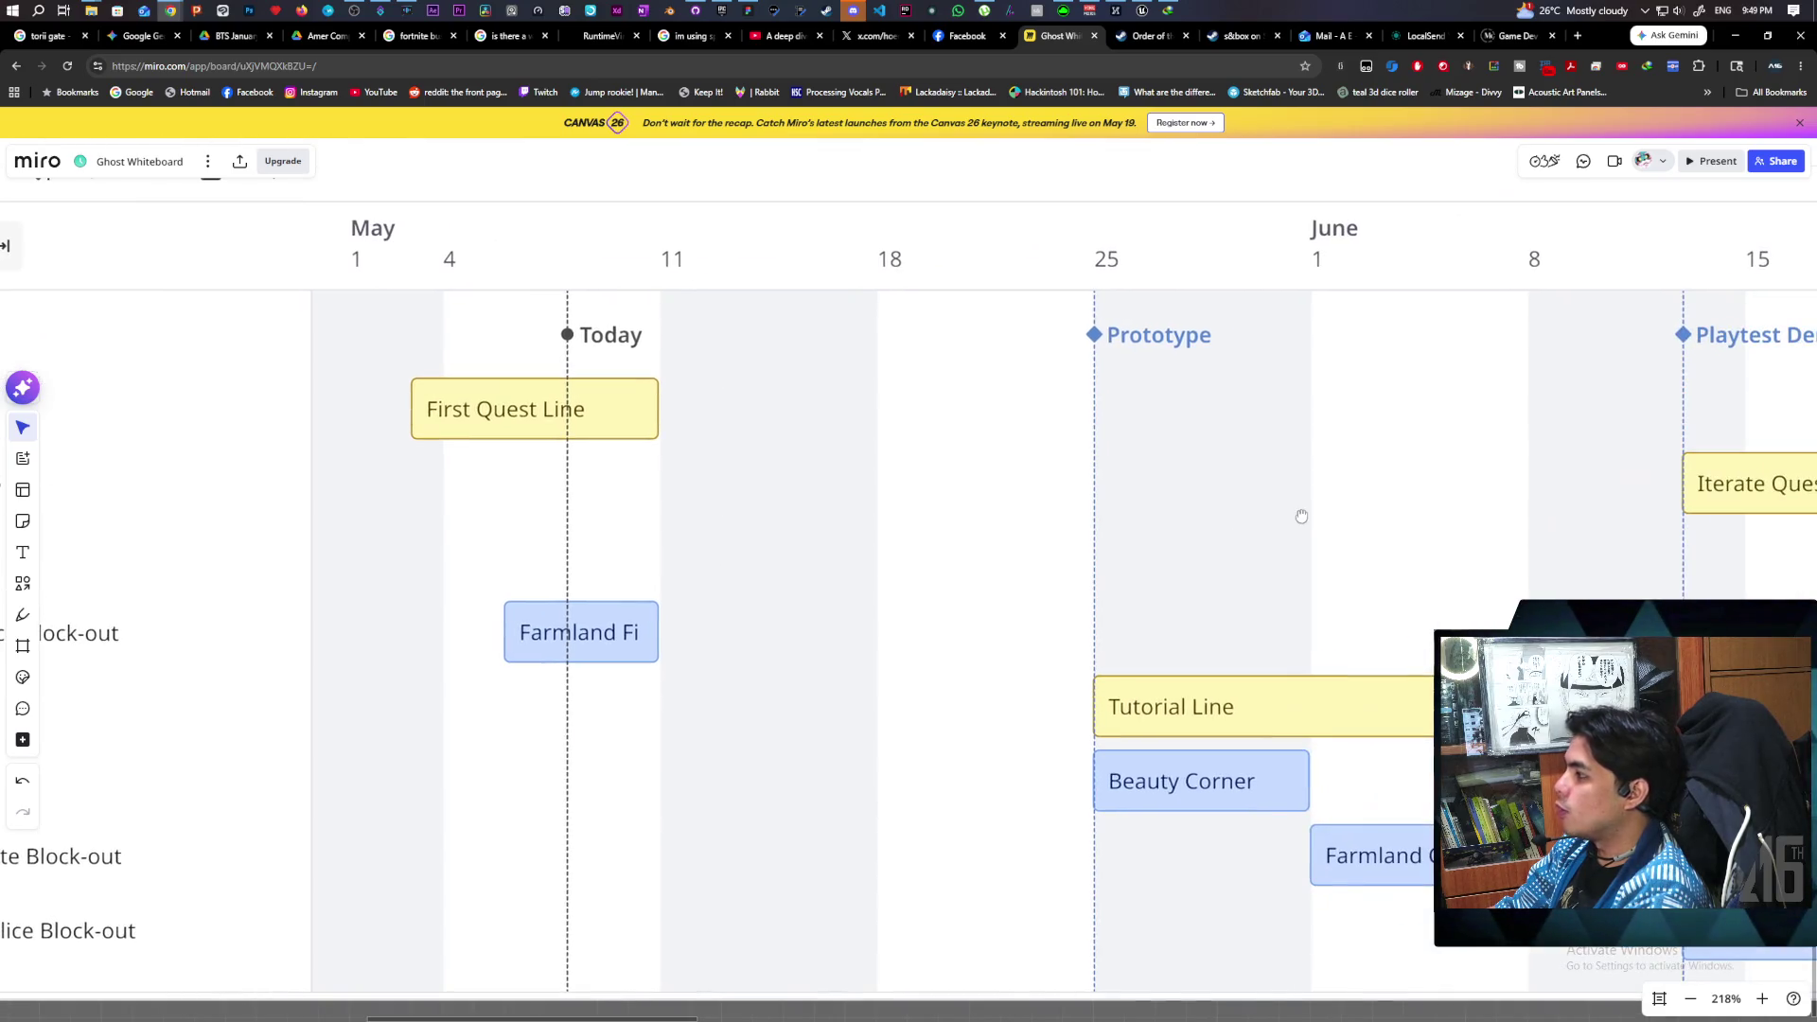
{"action": "scroll", "coordinate": [1325, 501], "scroll_direction": "right", "scroll_amount": 5}
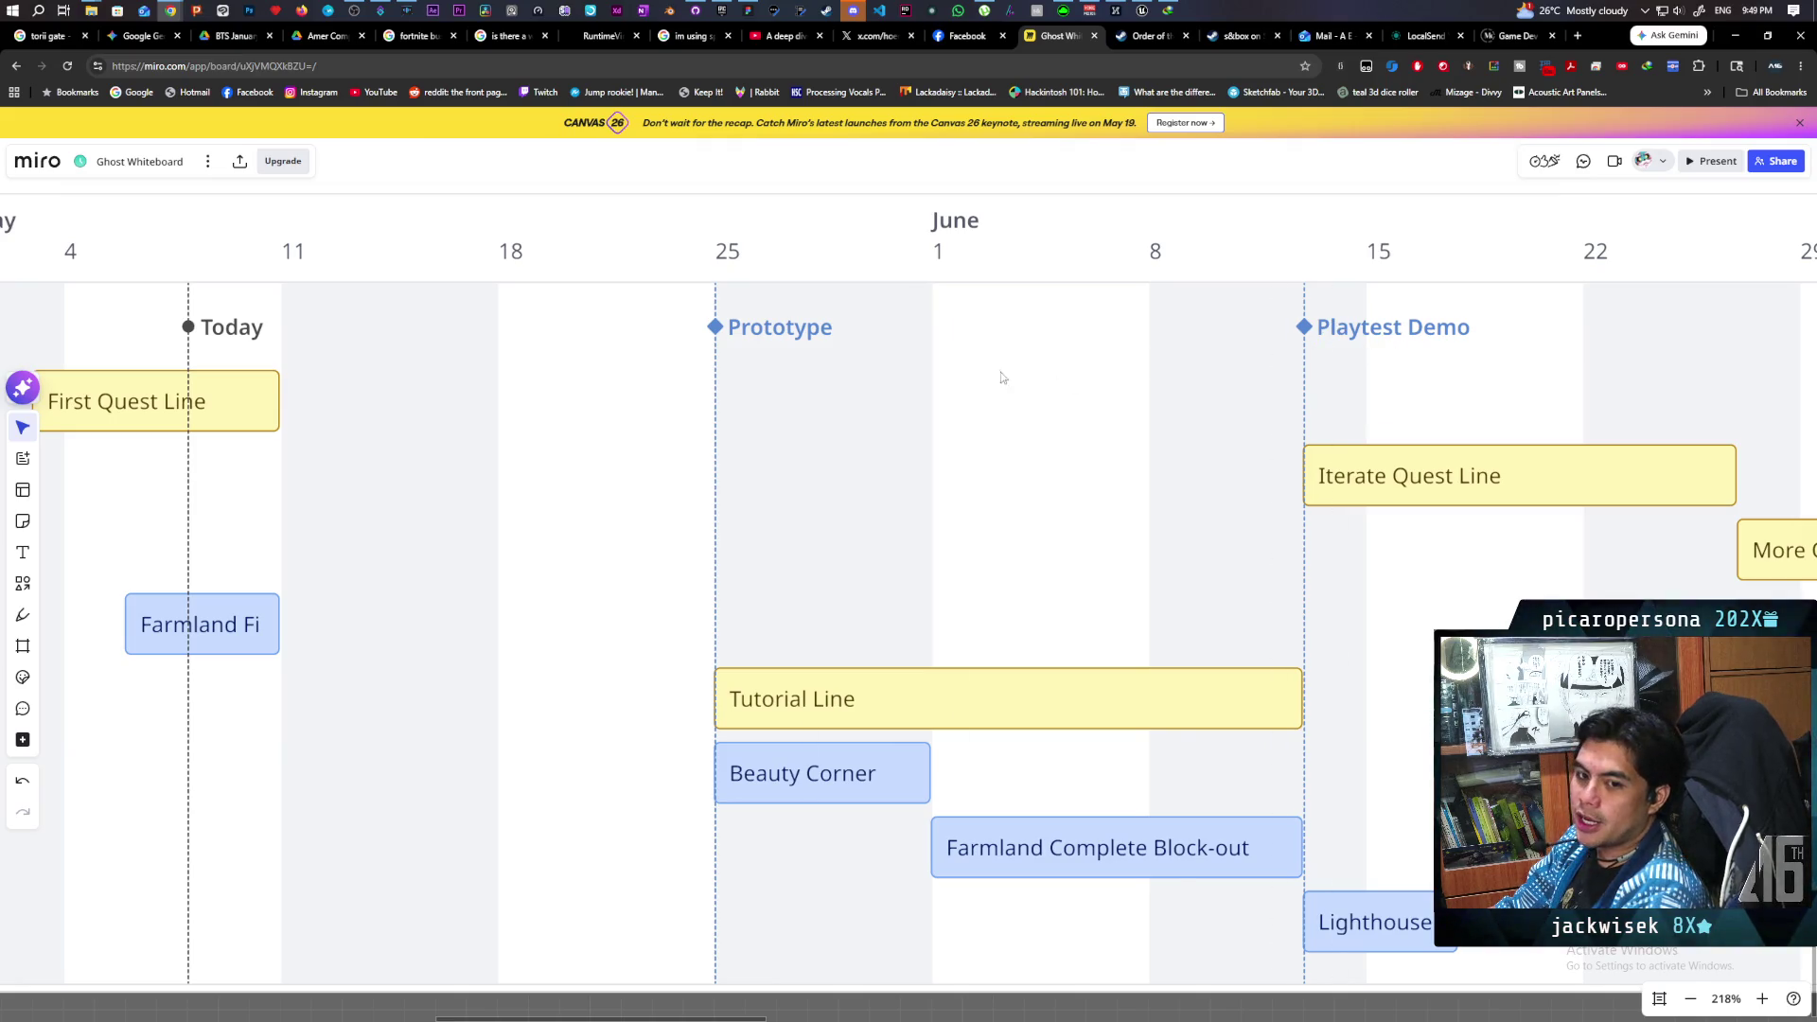
{"action": "scroll", "coordinate": [598, 408], "scroll_direction": "left", "scroll_amount": 5}
{"action": "scroll", "coordinate": [730, 454], "scroll_direction": "down", "scroll_amount": 1}
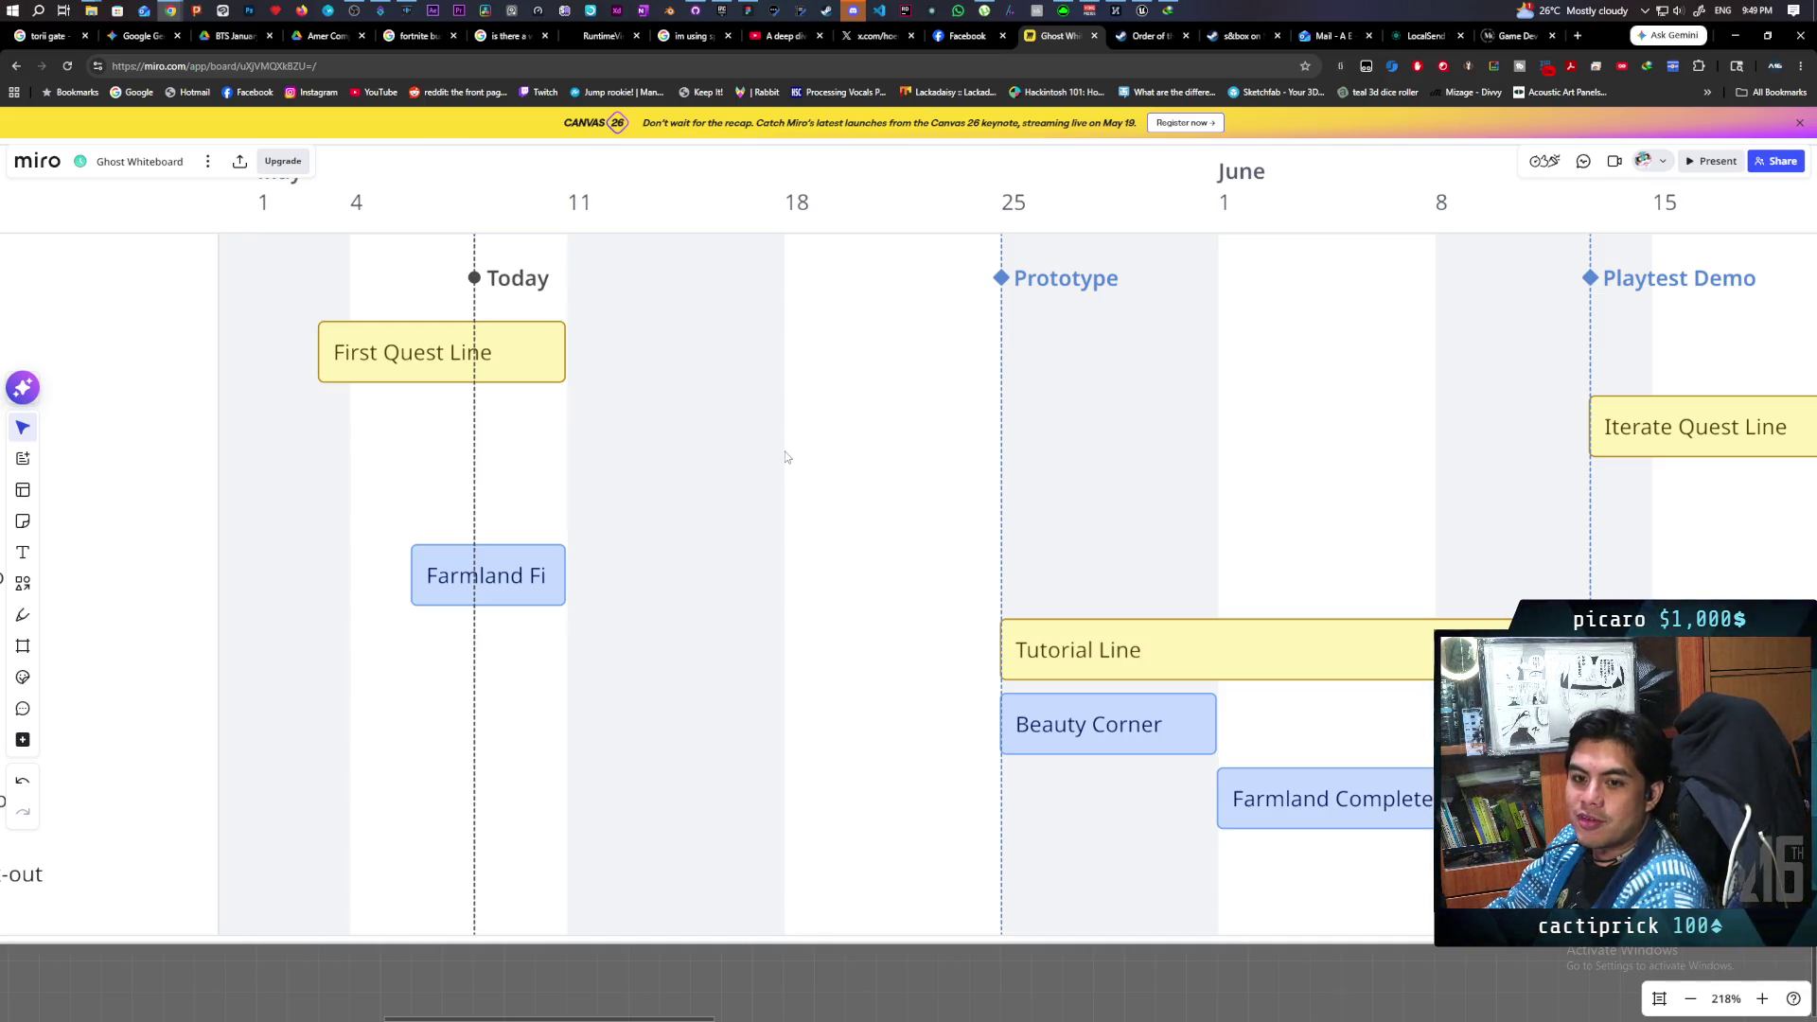
{"action": "scroll", "coordinate": [785, 457], "scroll_direction": "up", "scroll_amount": 10}
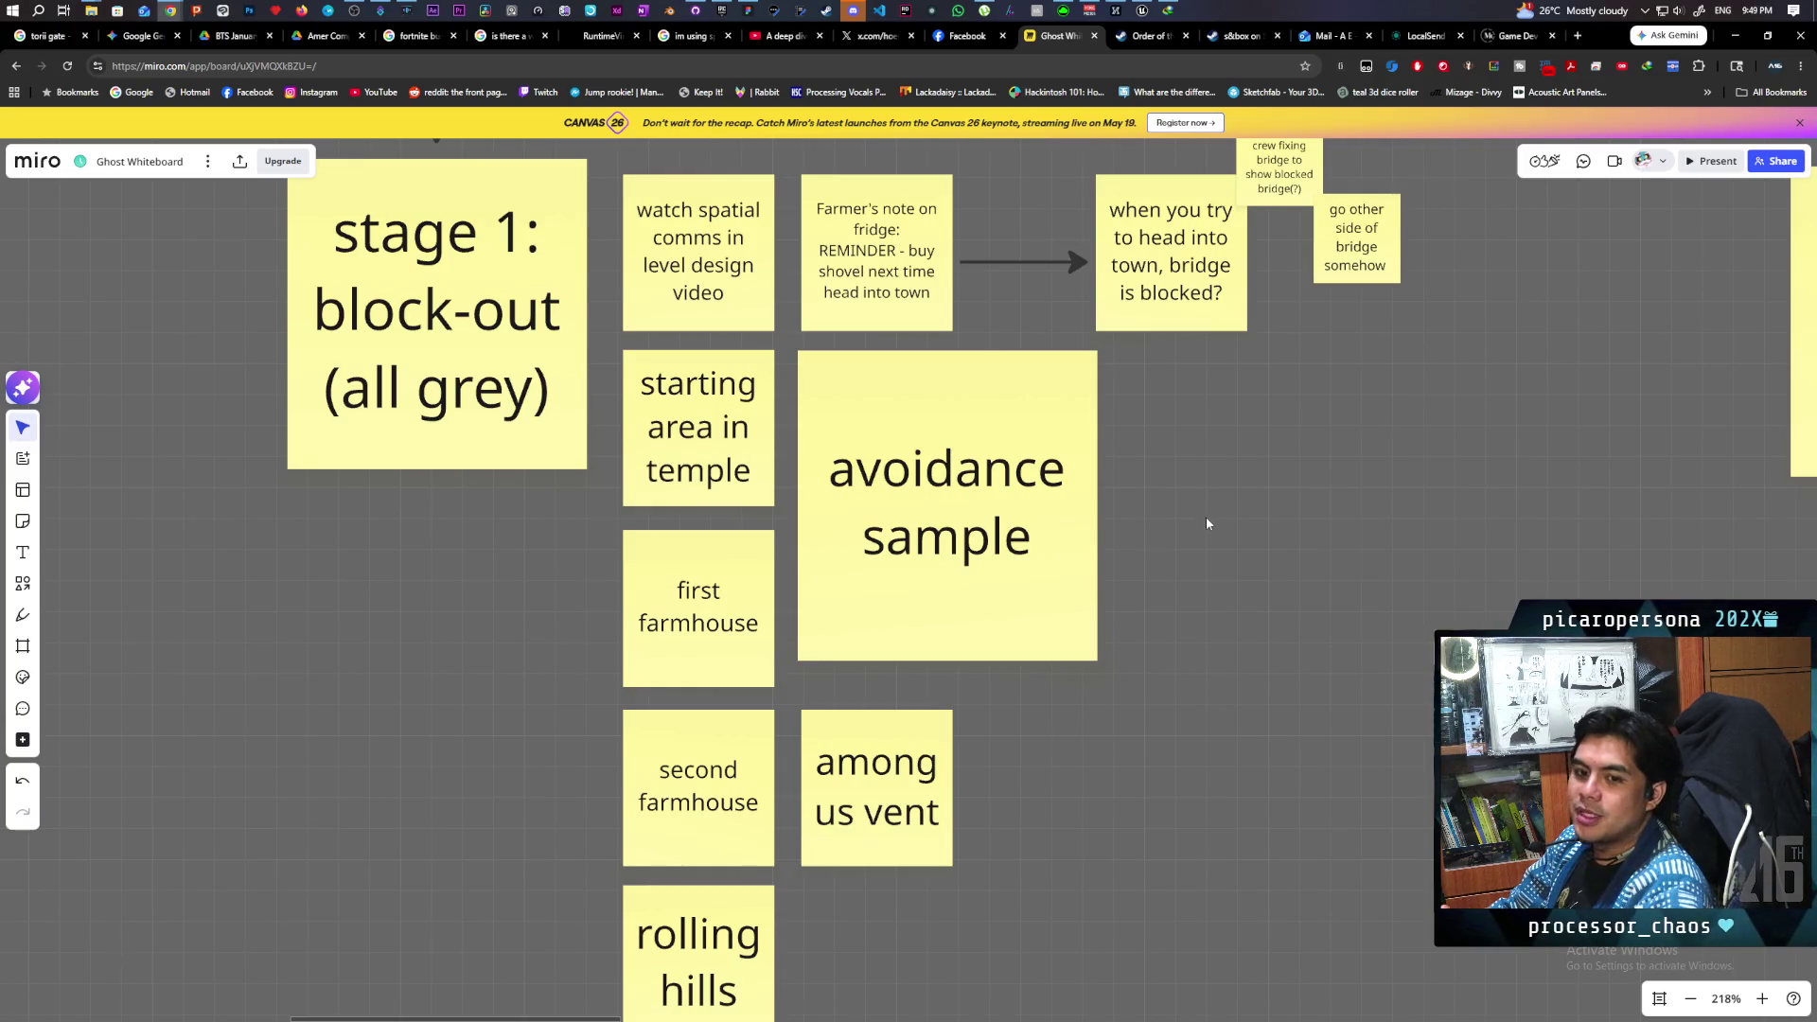
{"action": "scroll", "coordinate": [1122, 478], "scroll_direction": "up", "scroll_amount": 5}
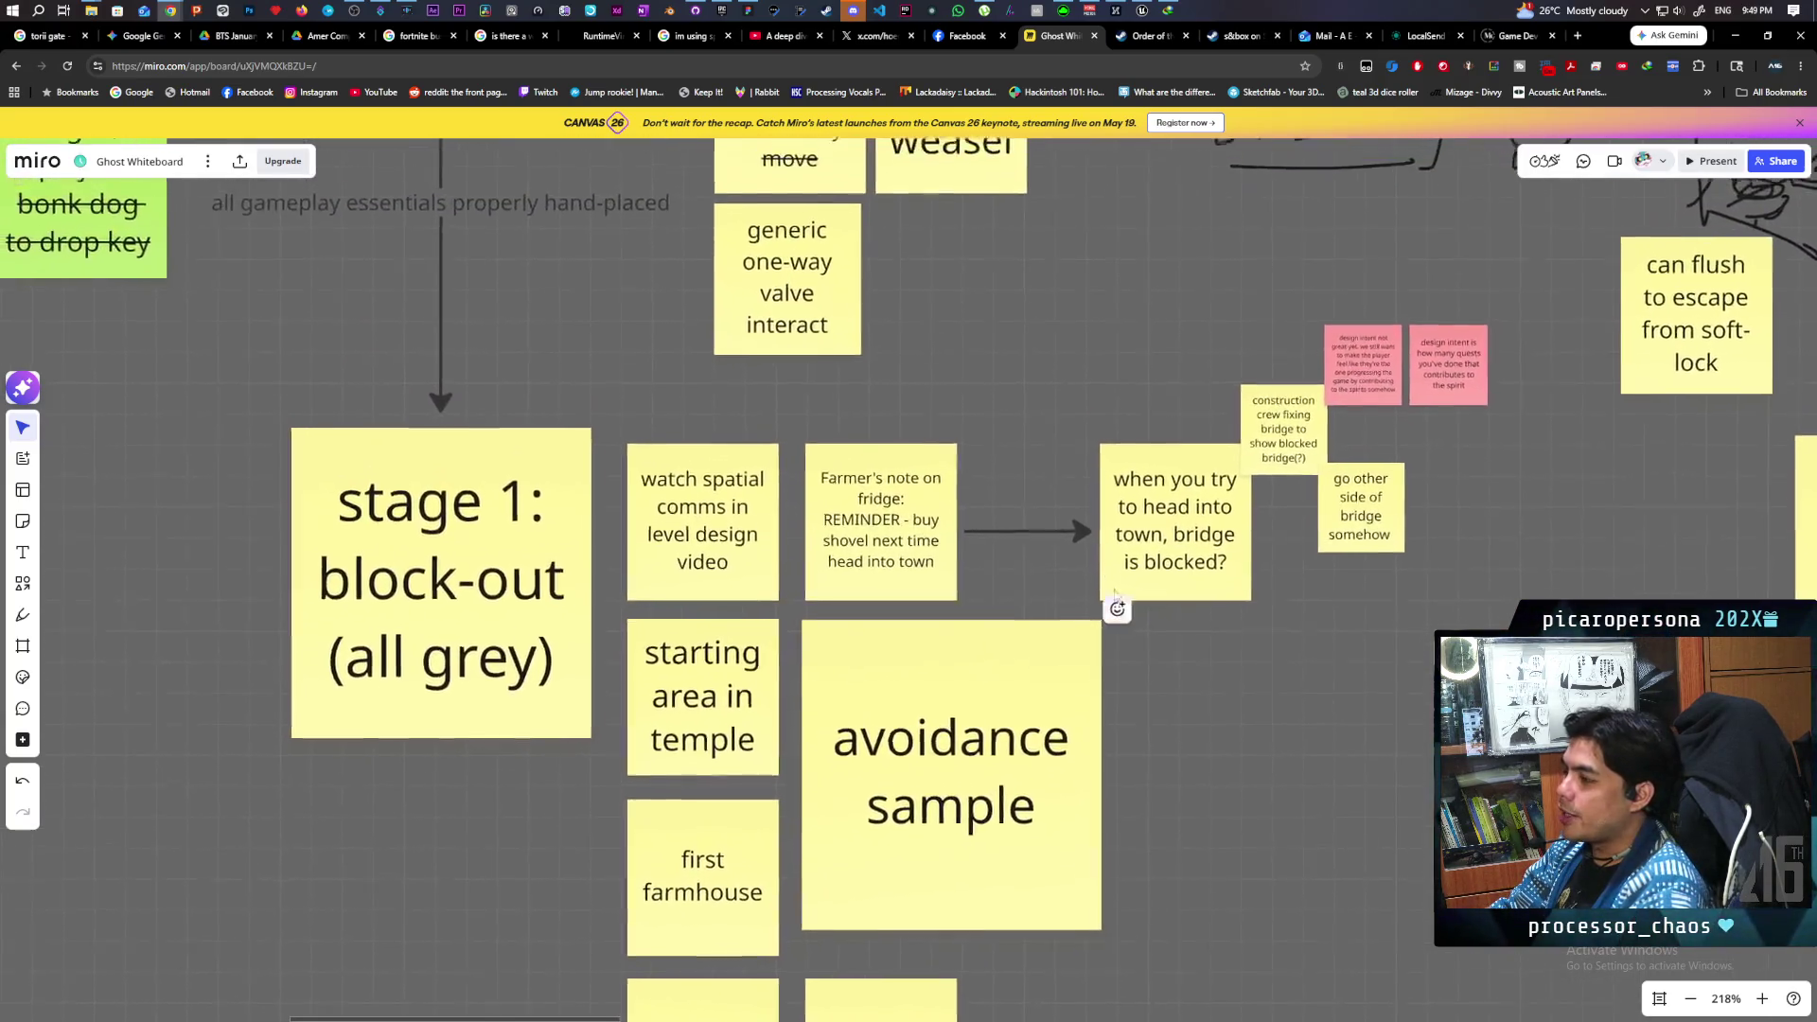
{"action": "left_click_drag", "start_coordinate": [1047, 420], "coordinate": [1132, 412]}
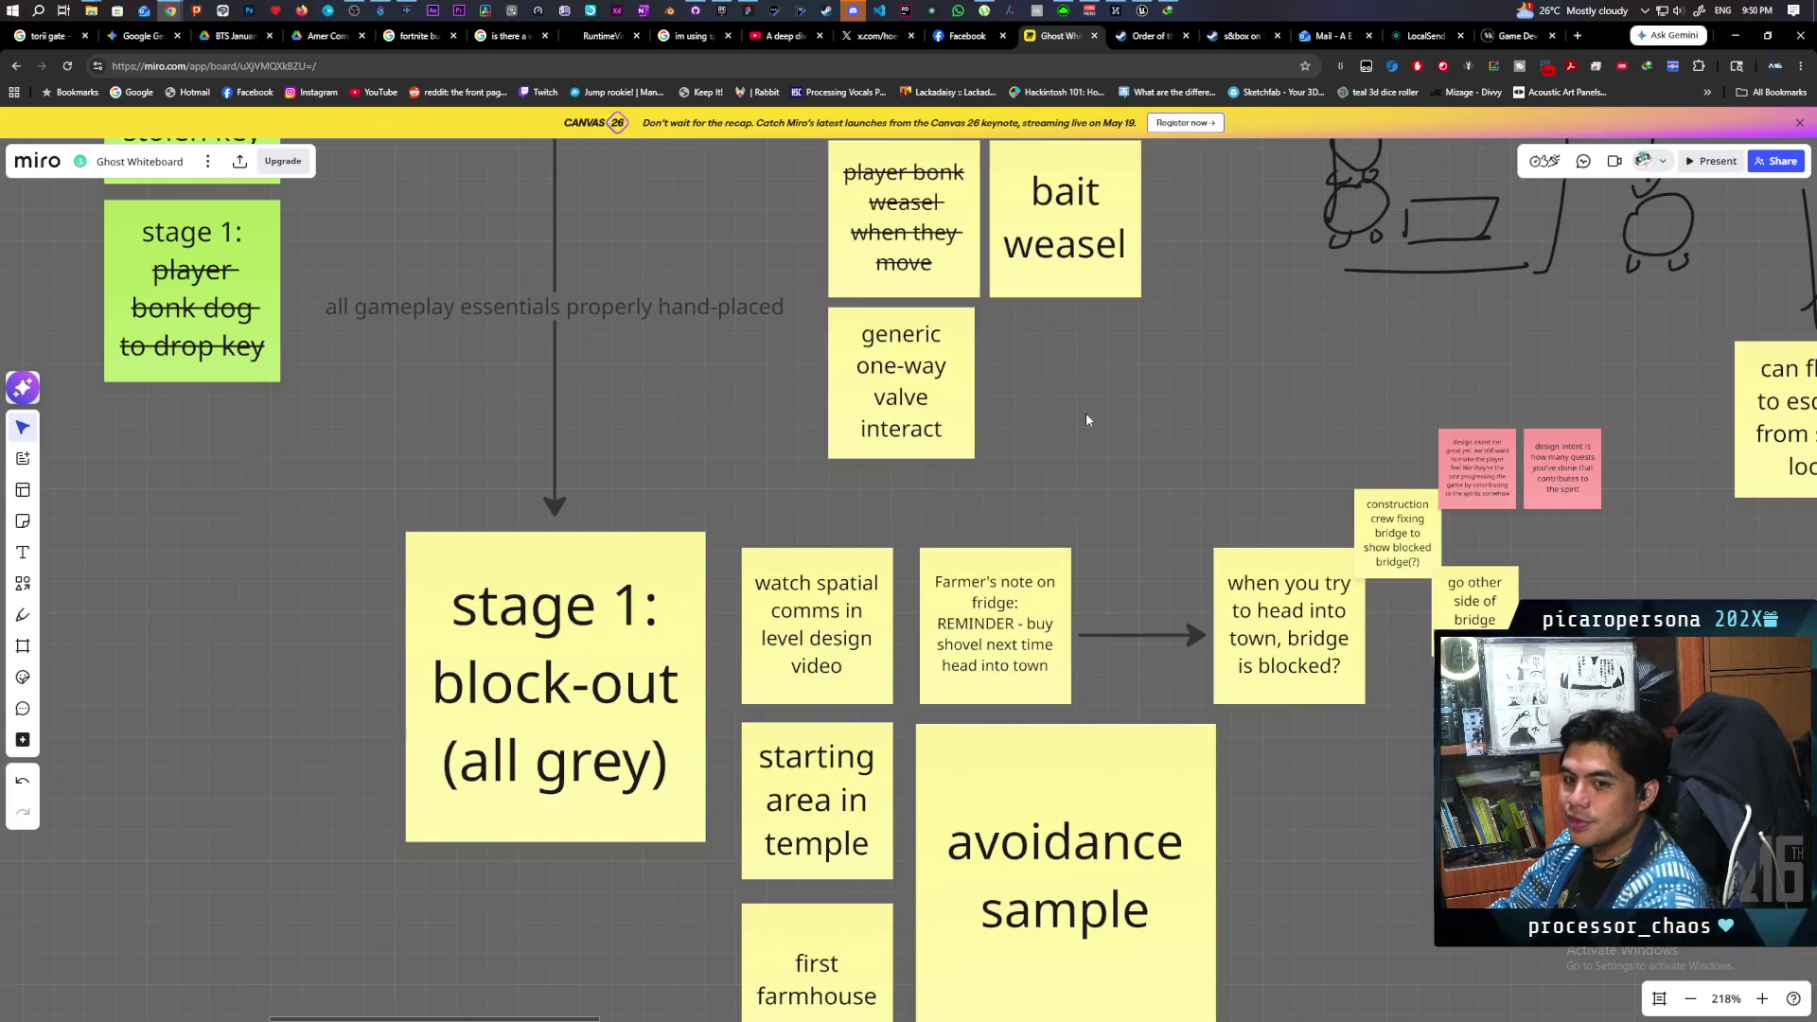
{"action": "scroll", "coordinate": [1087, 413], "scroll_direction": "down", "scroll_amount": 10}
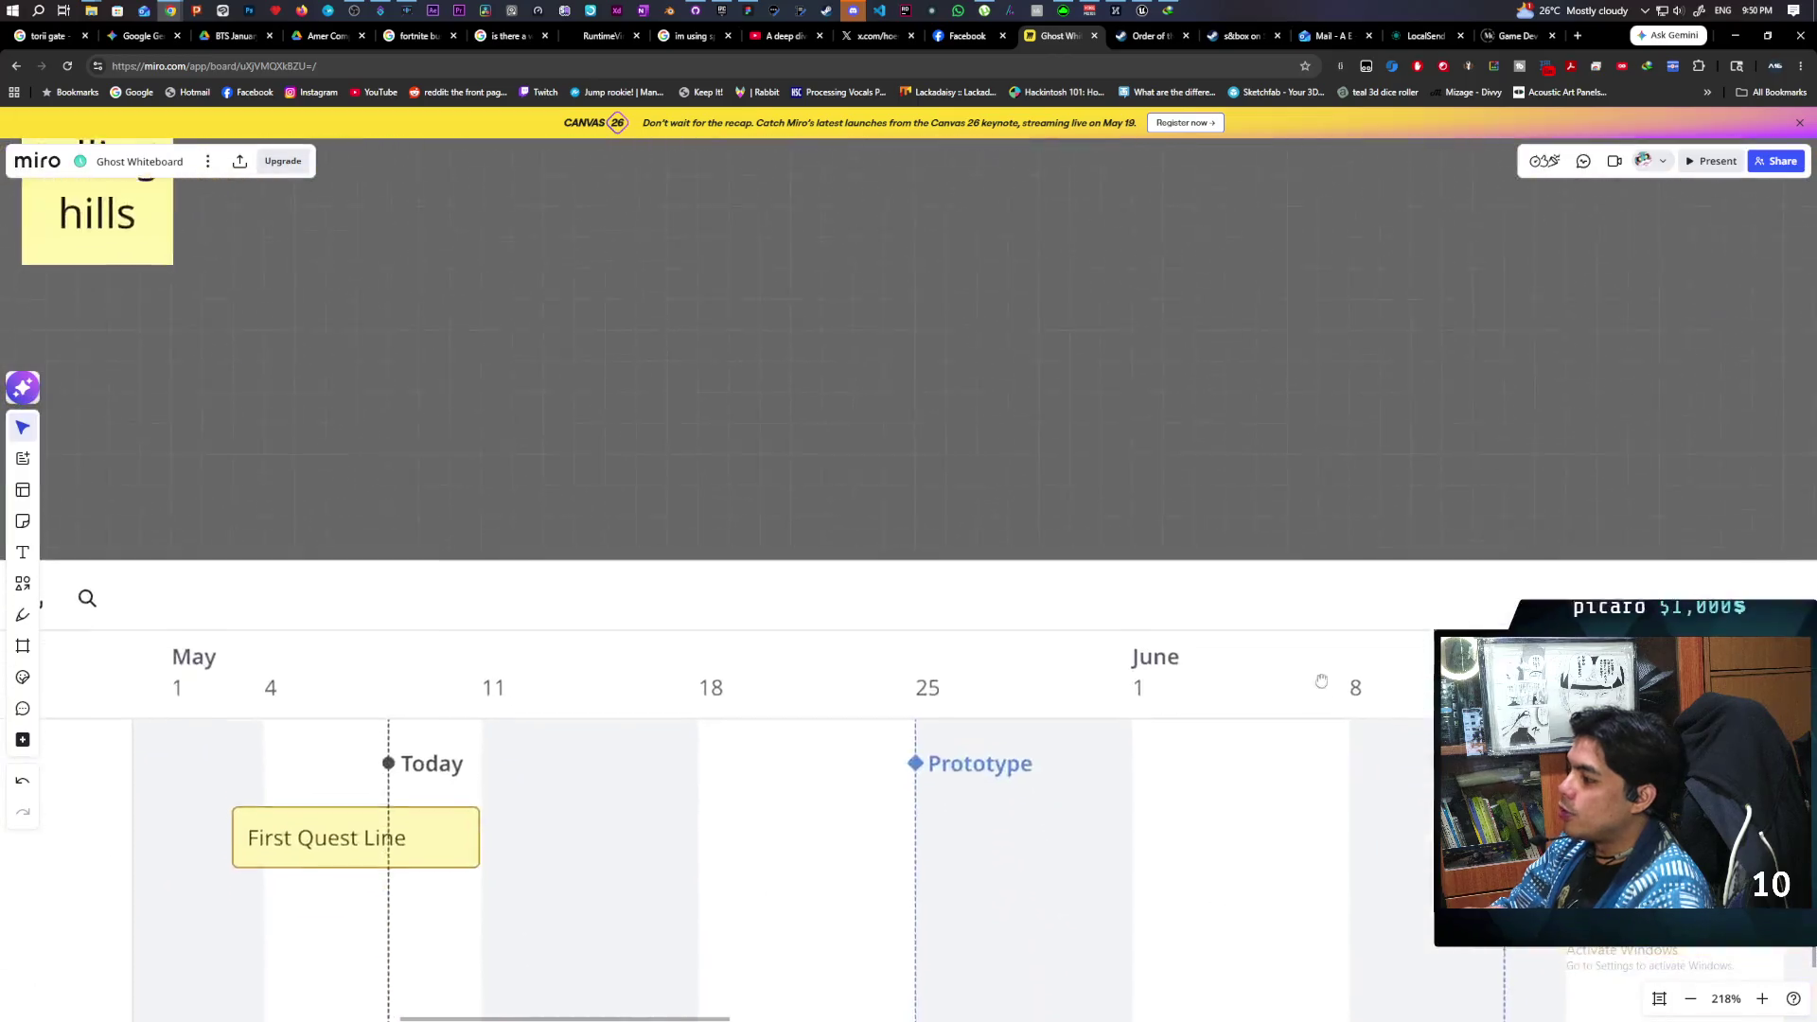
{"action": "scroll", "coordinate": [1321, 682], "scroll_direction": "right", "scroll_amount": 10}
{"action": "scroll", "coordinate": [1321, 682], "scroll_direction": "down", "scroll_amount": 3}
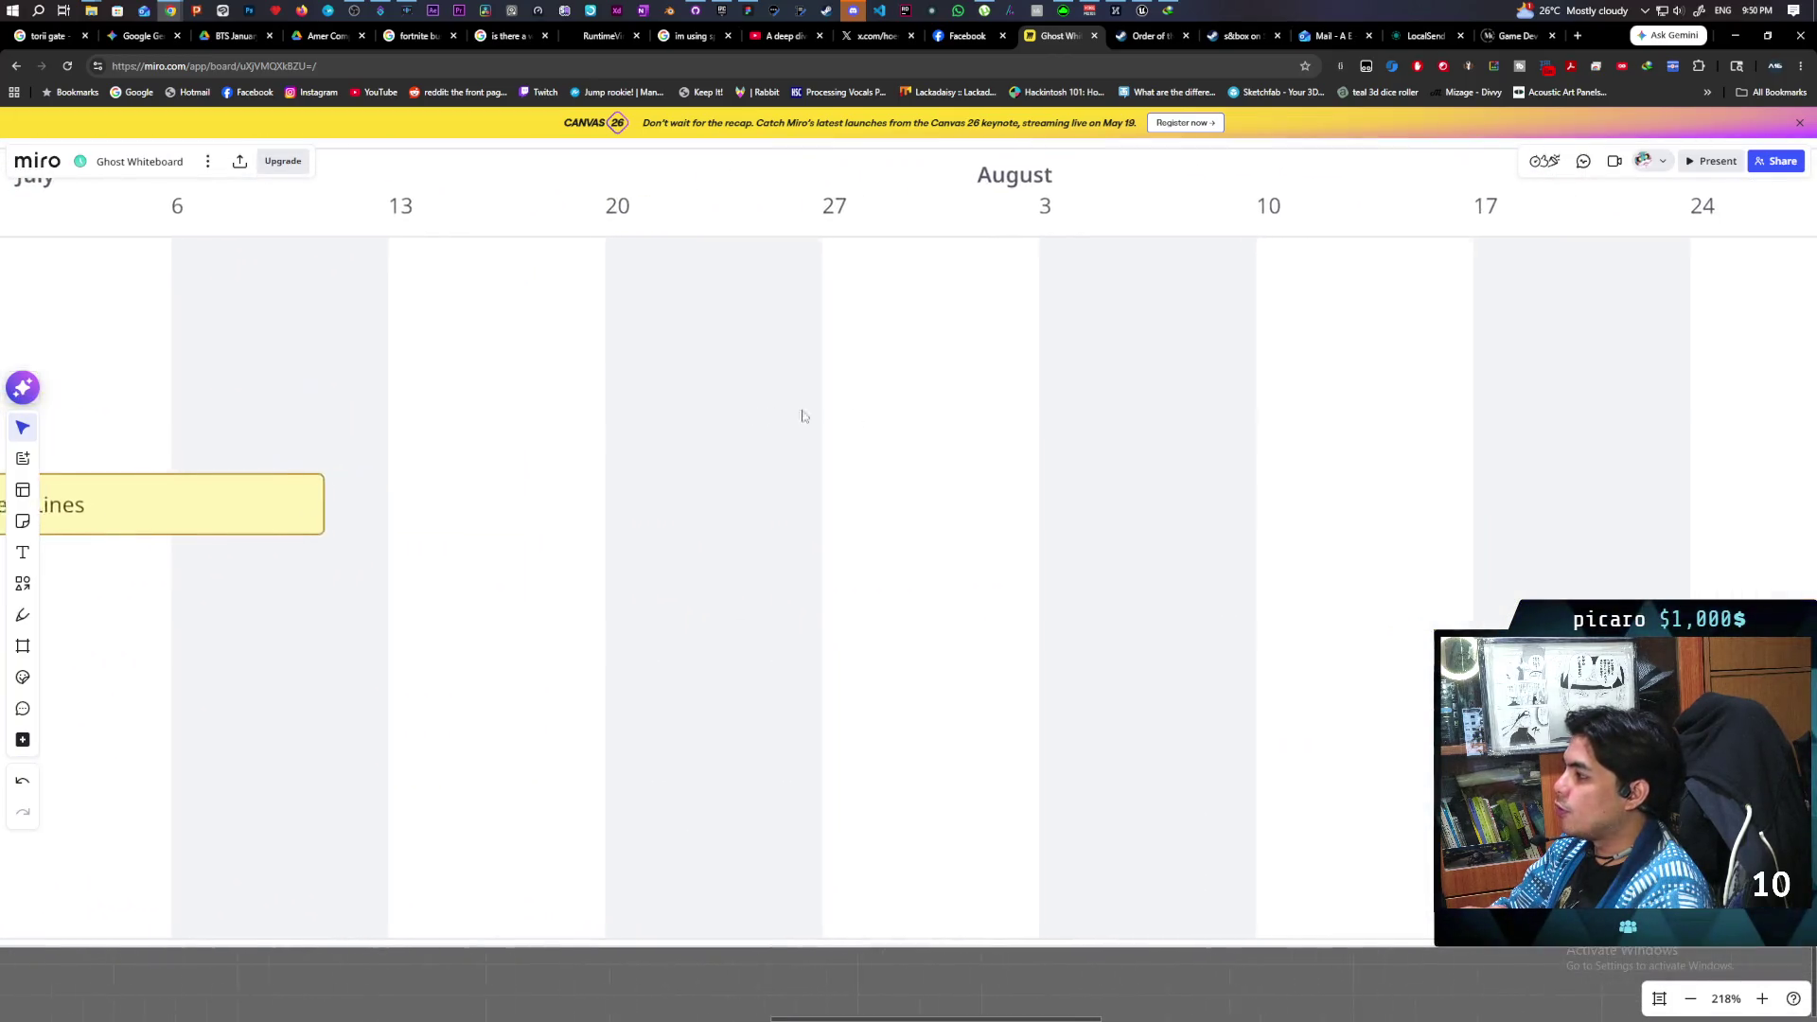
{"action": "scroll", "coordinate": [1238, 409], "scroll_direction": "left", "scroll_amount": 10}
{"action": "scroll", "coordinate": [1238, 408], "scroll_direction": "up", "scroll_amount": 1}
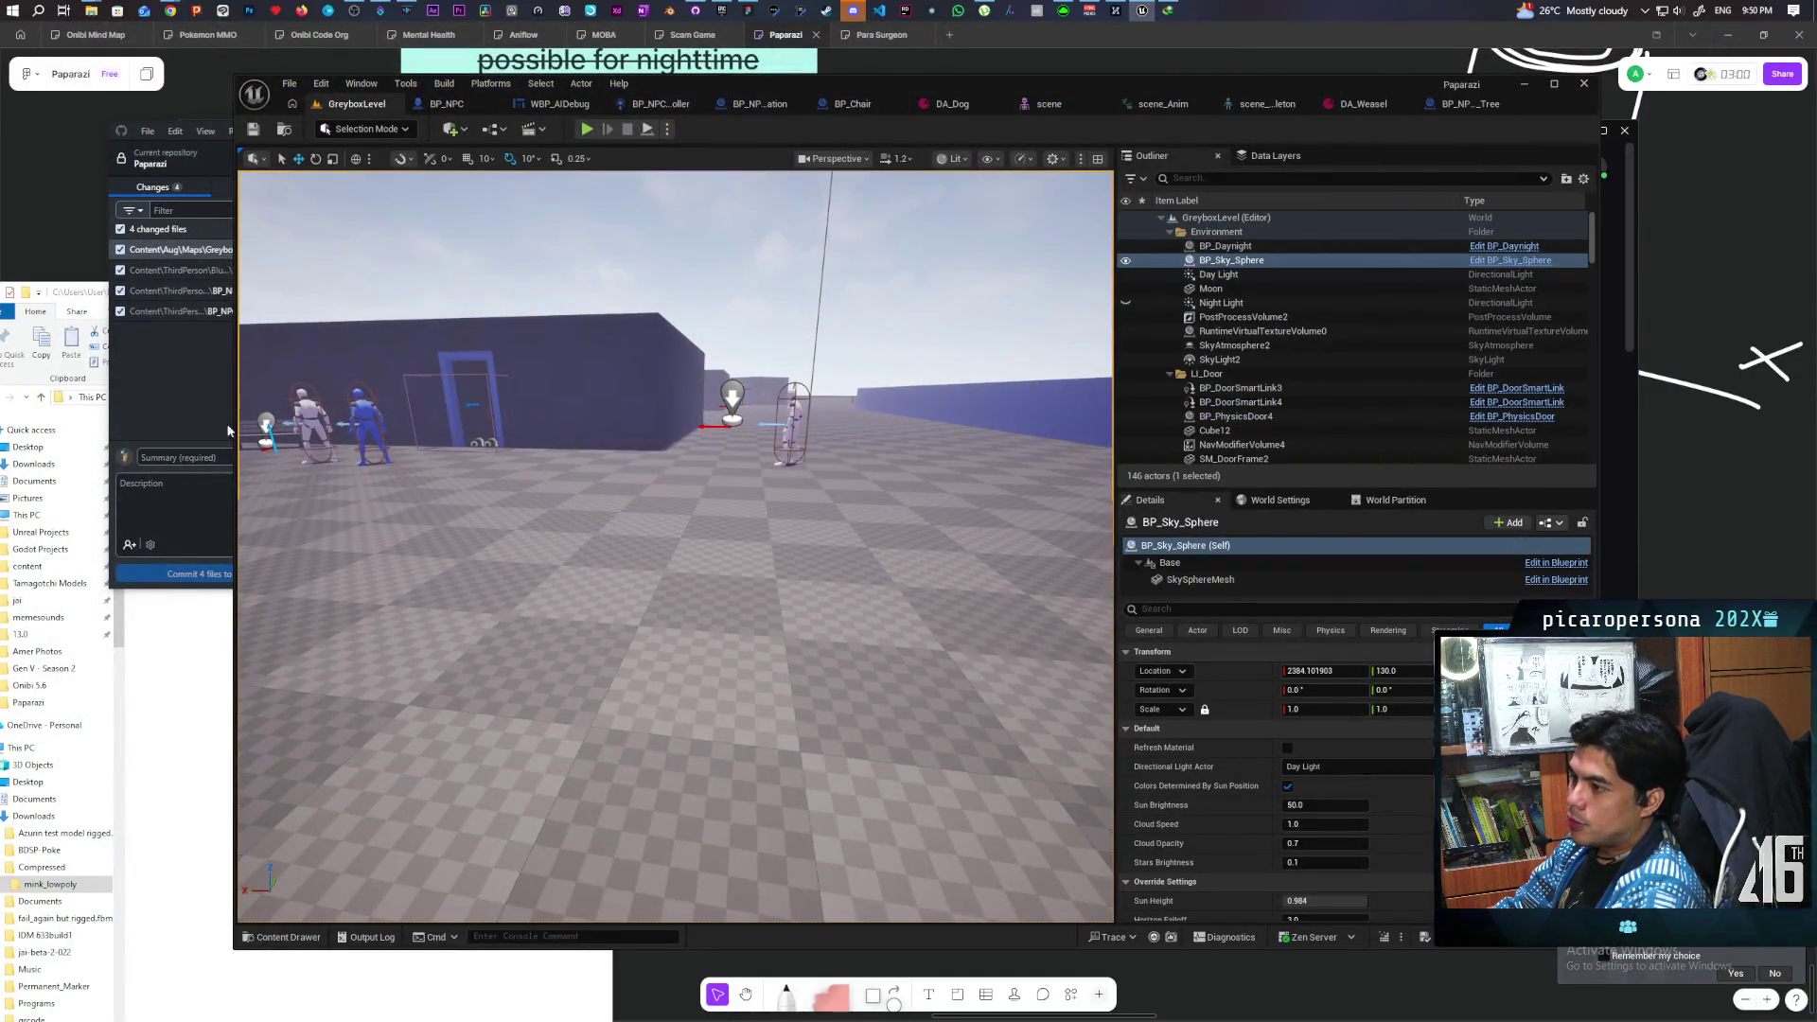
- Commit the four changed files to main as "attempt to fix avoid fail" and push to origin
{"action": "left_click", "coordinate": [183, 378]}
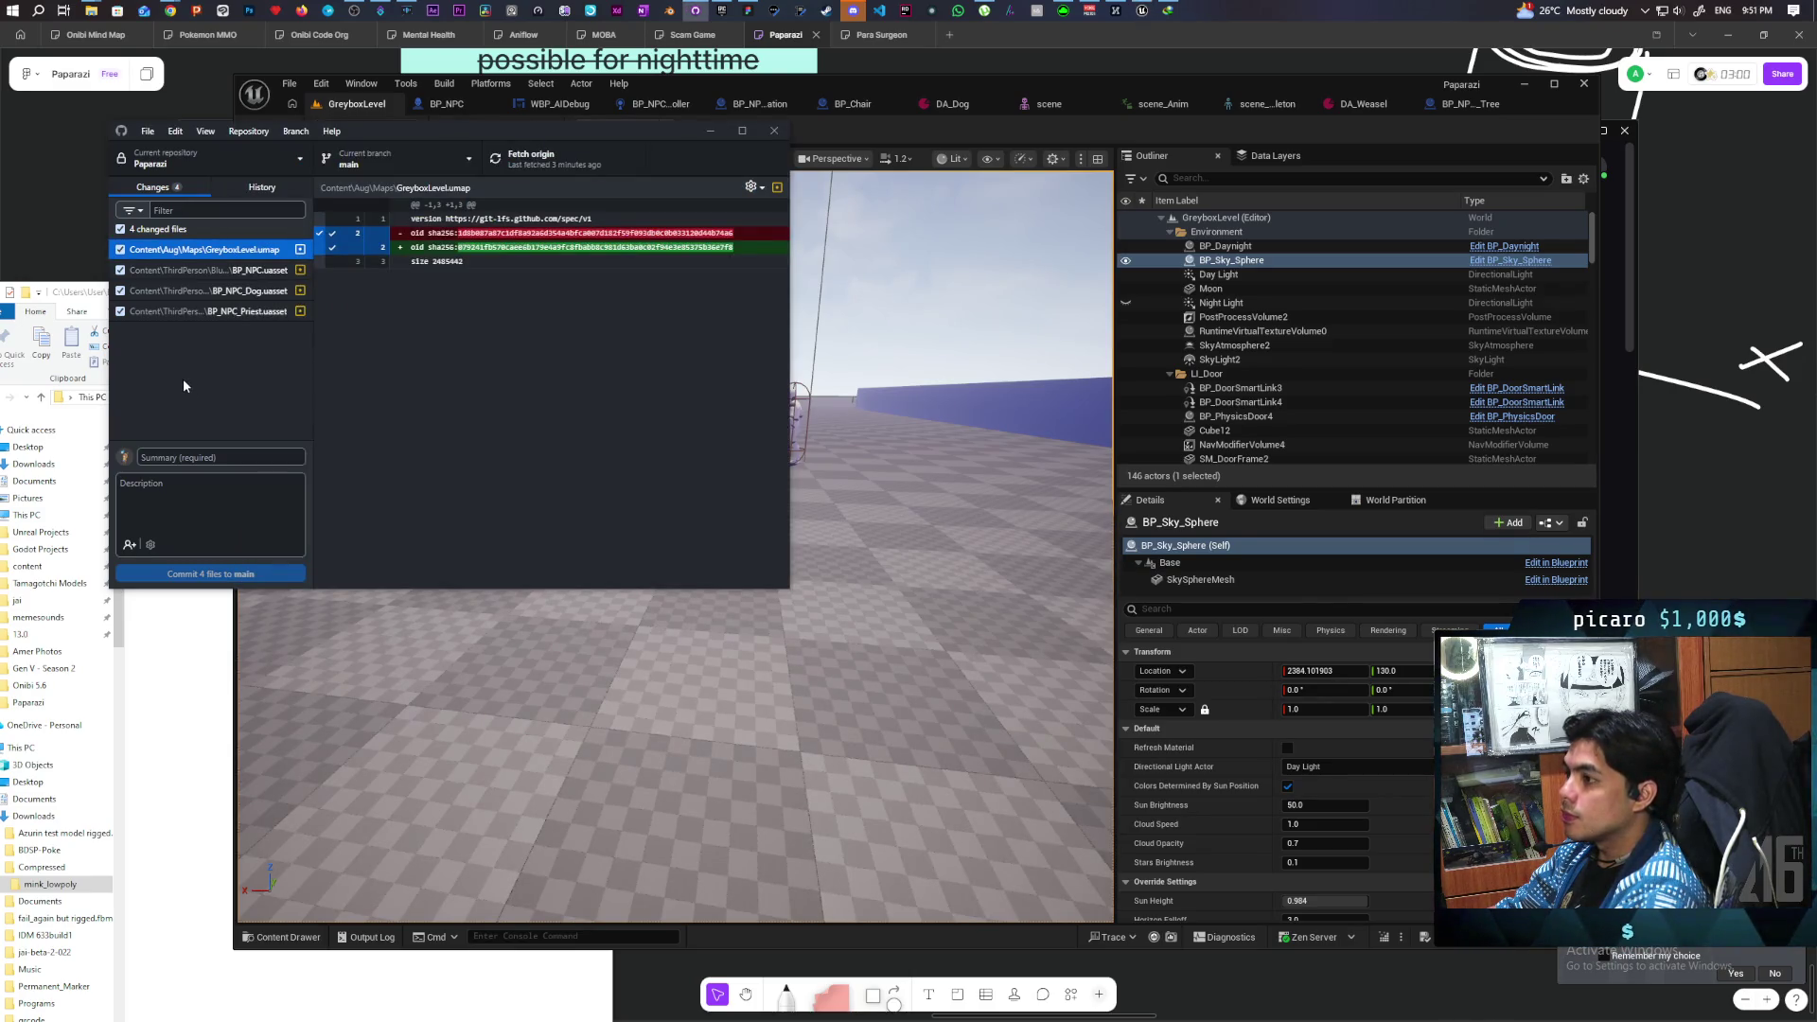
{"action": "left_click", "coordinate": [189, 459]}
{"action": "type", "text": "attempt to fix av"}
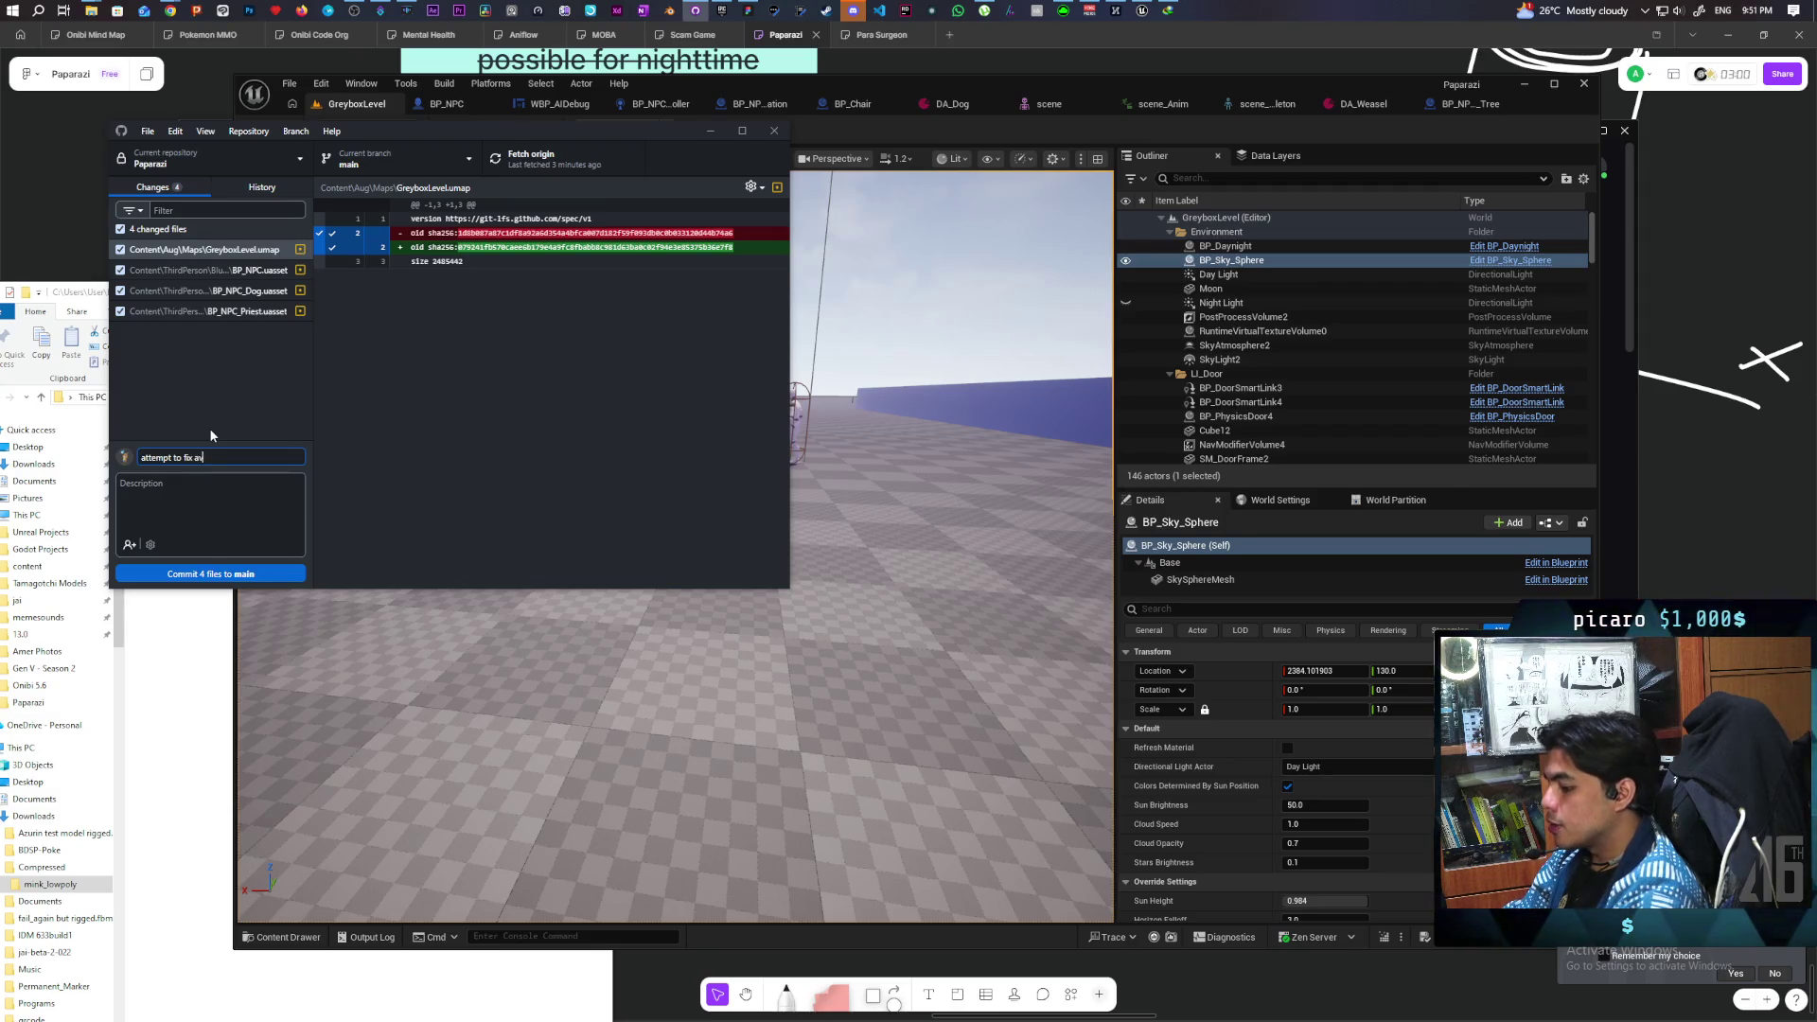
{"action": "type", "text": "oid fail"}
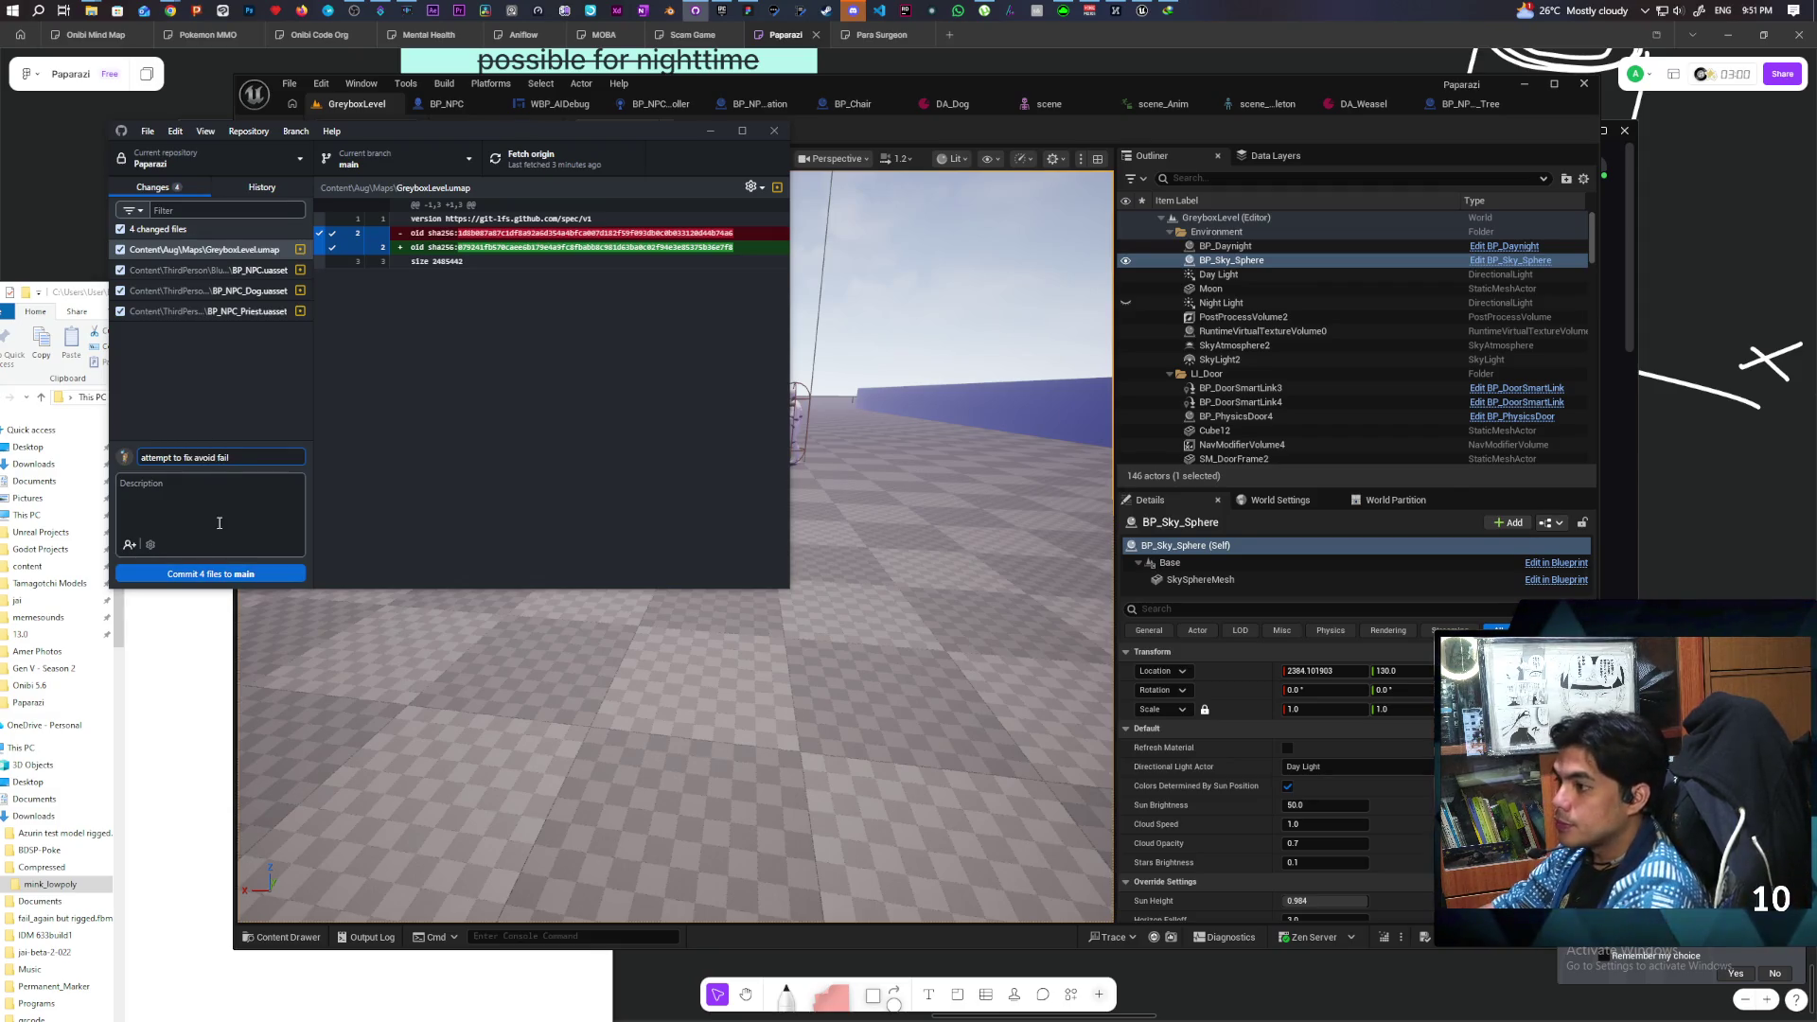
{"action": "left_click", "coordinate": [220, 573]}
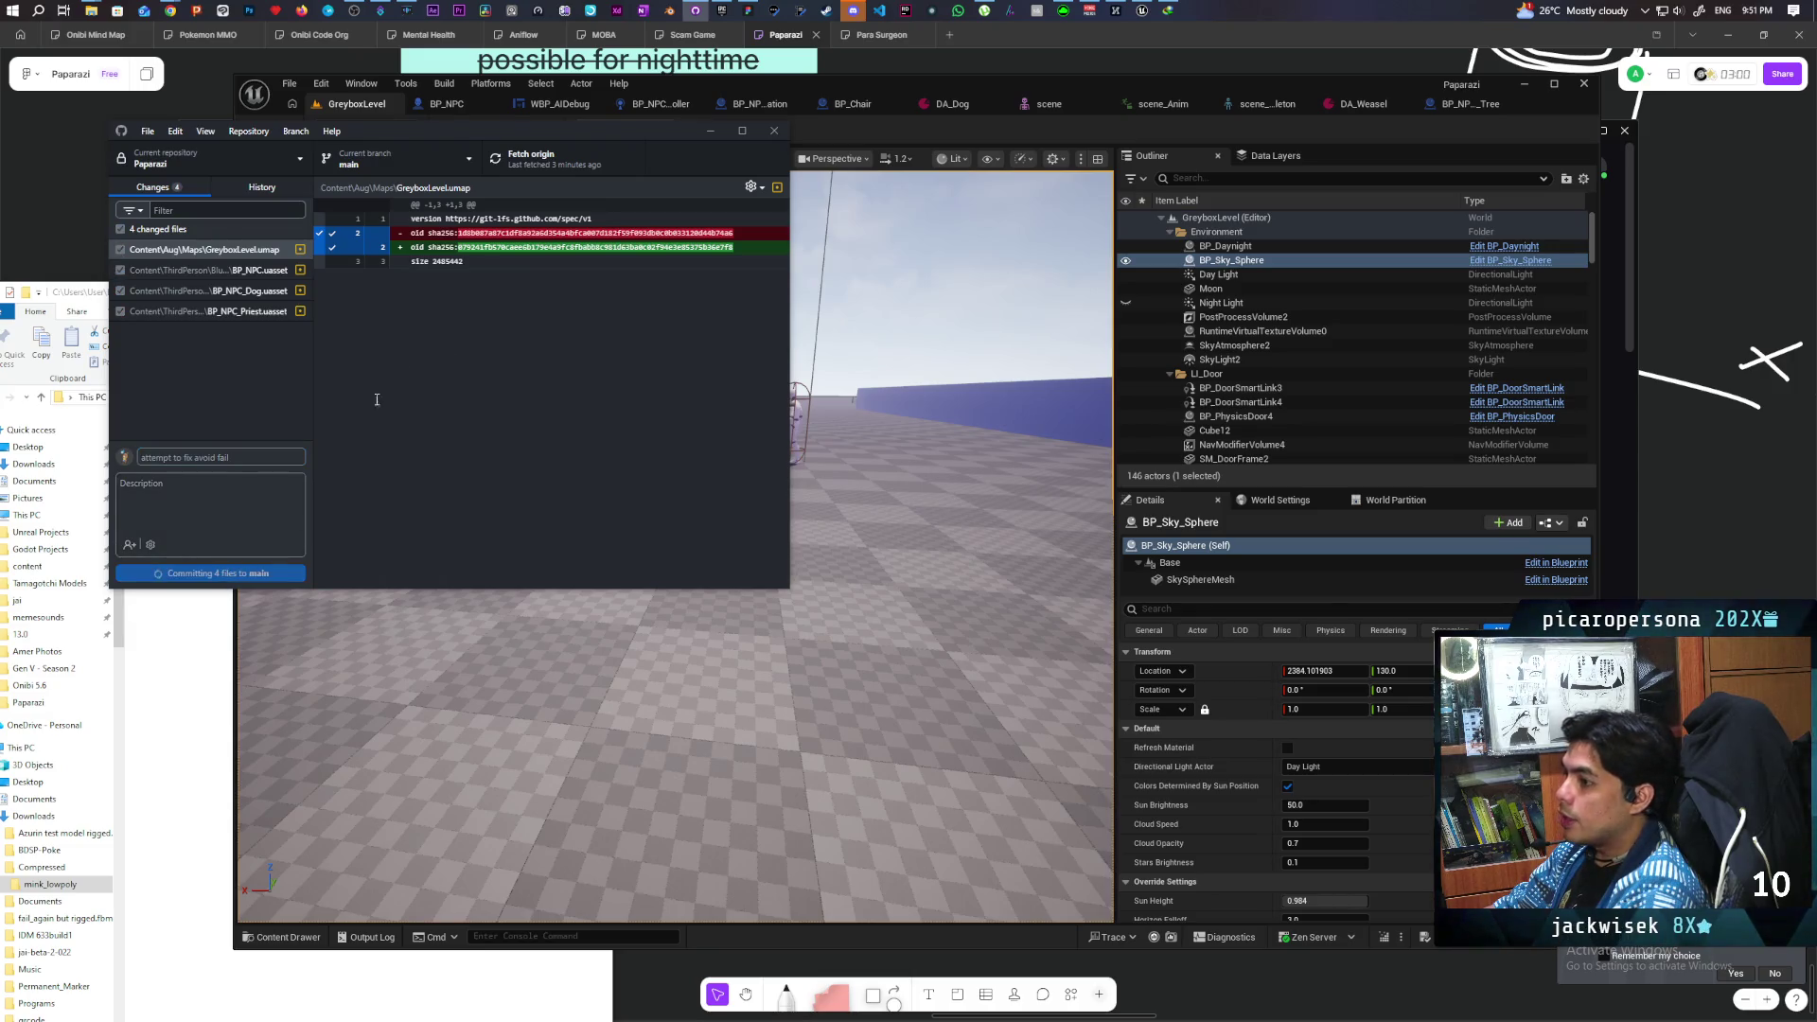
{"action": "left_click", "coordinate": [542, 159]}
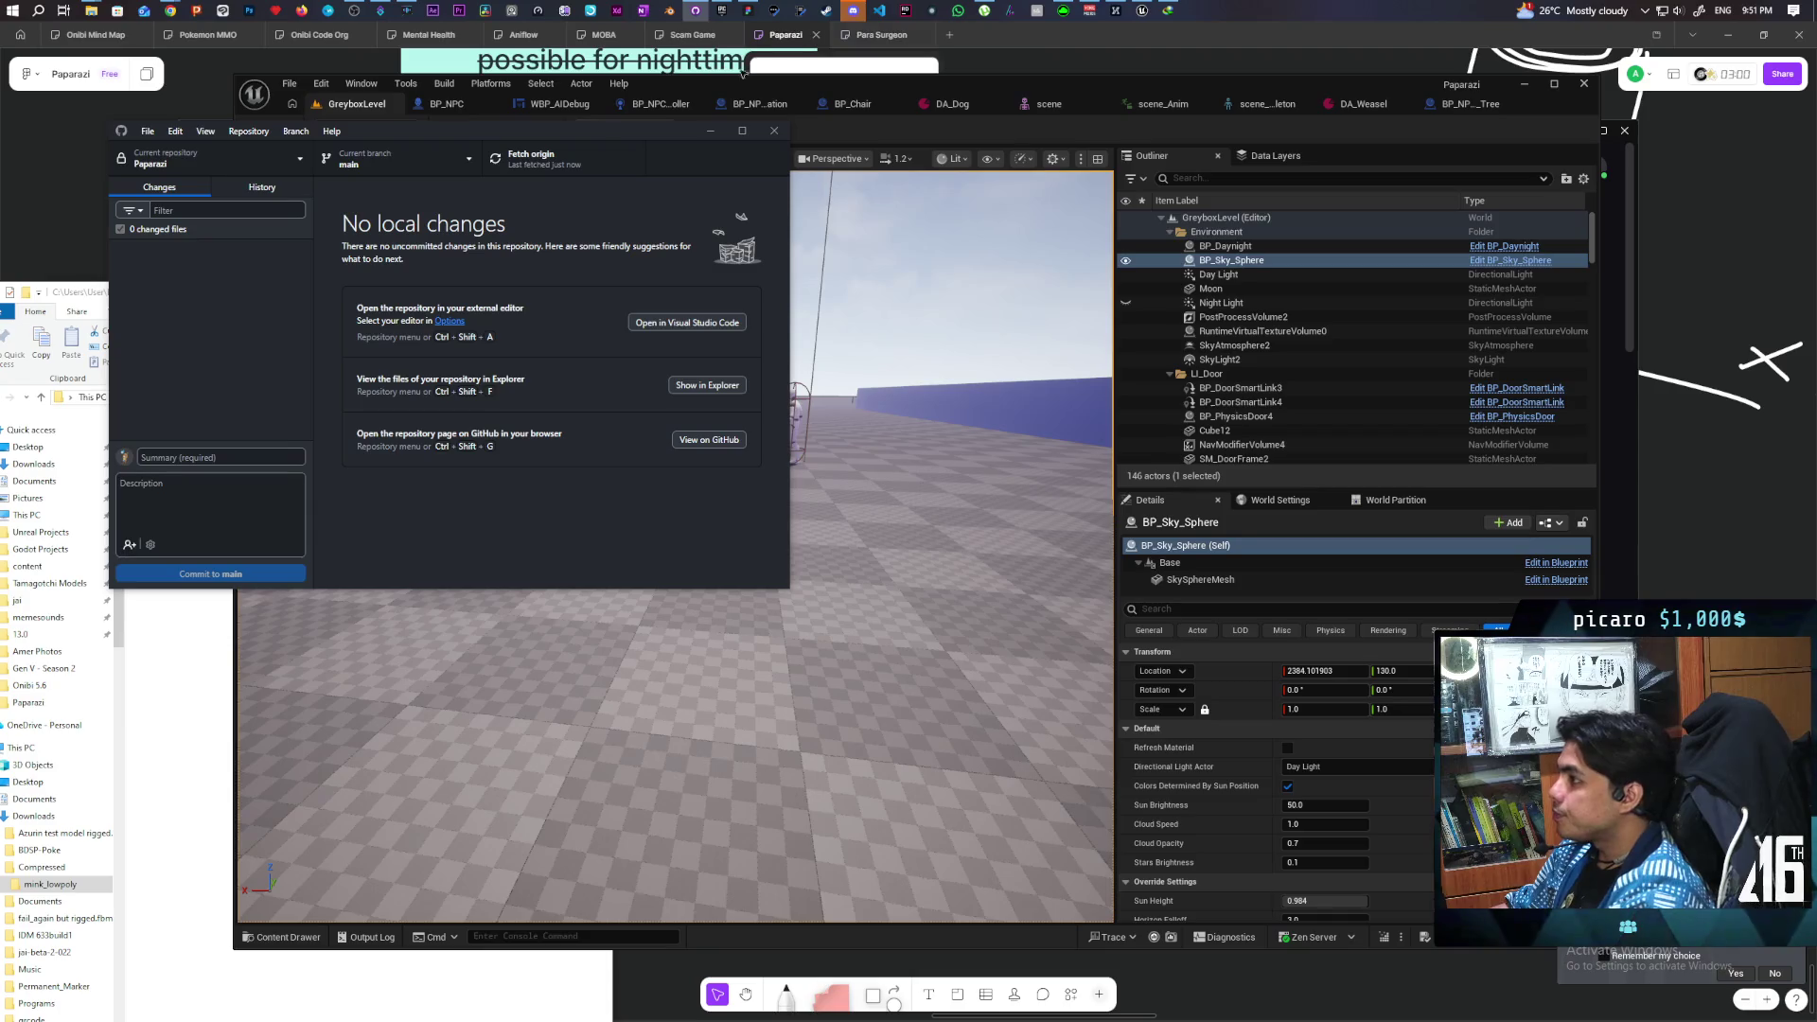
{"action": "left_click", "coordinate": [77, 163]}
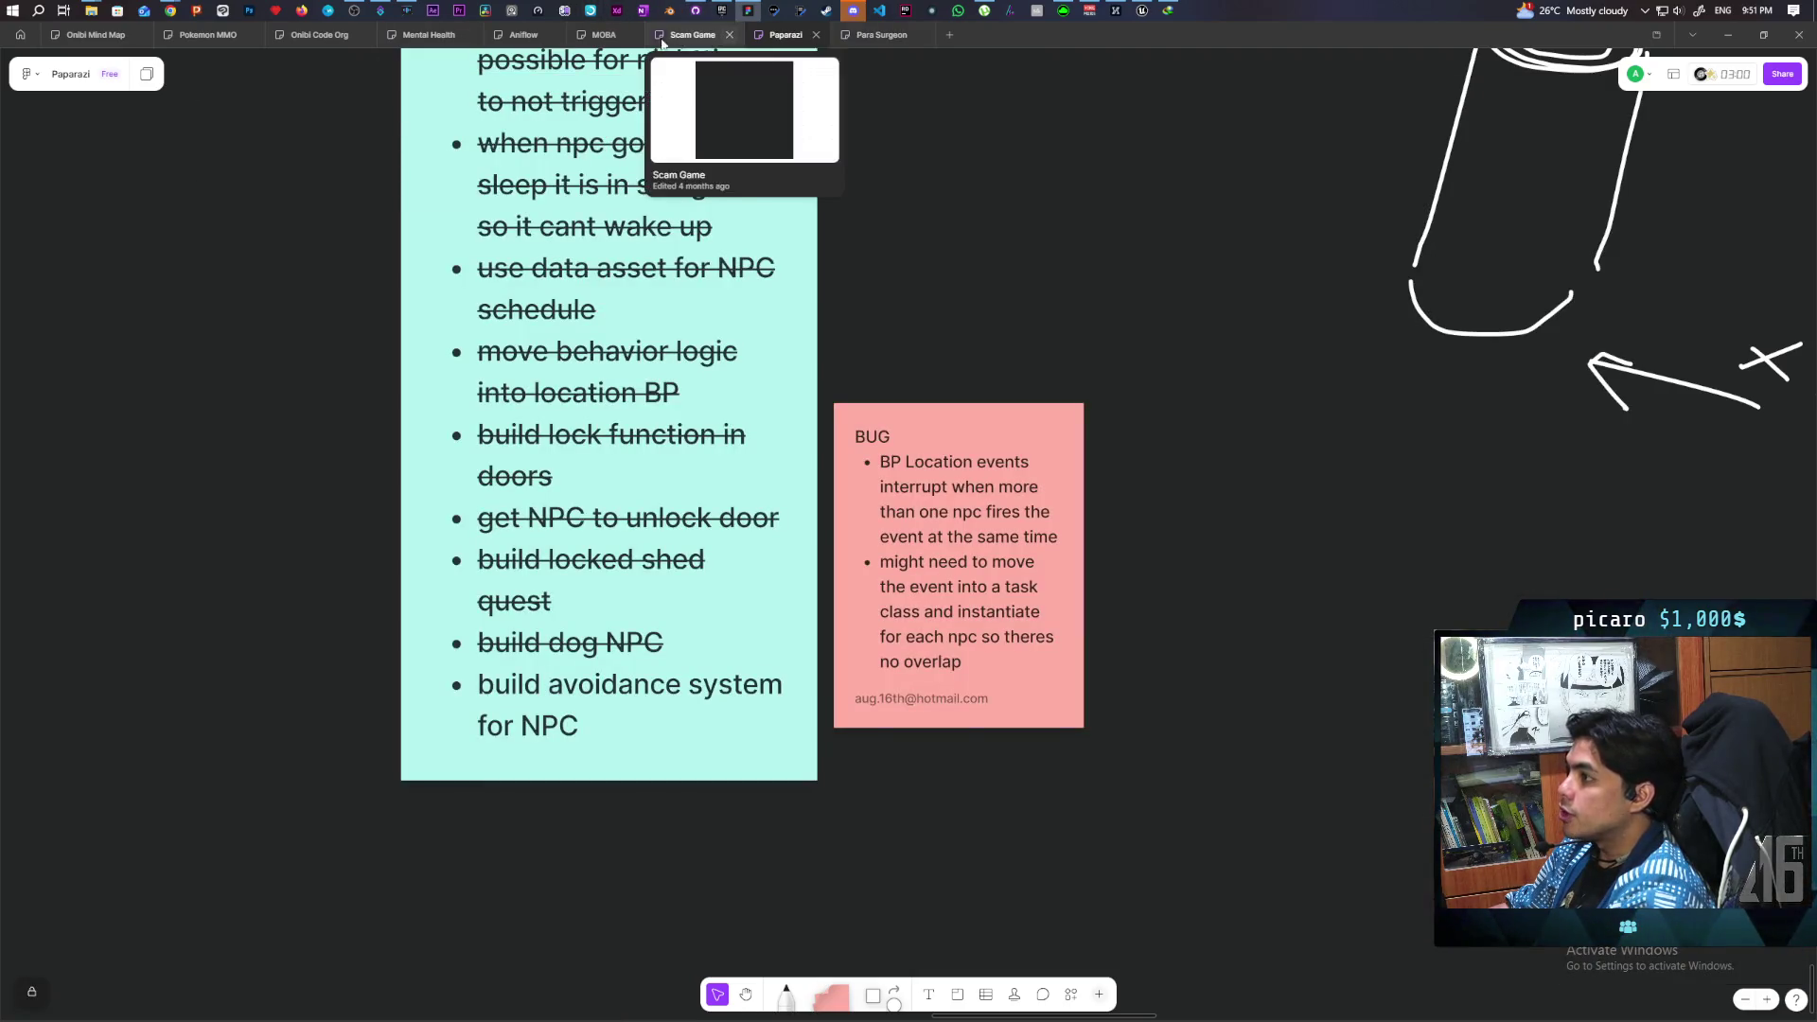
{"action": "mouse_move", "coordinate": [170, 11]}
{"action": "left_click", "coordinate": [878, 84]}
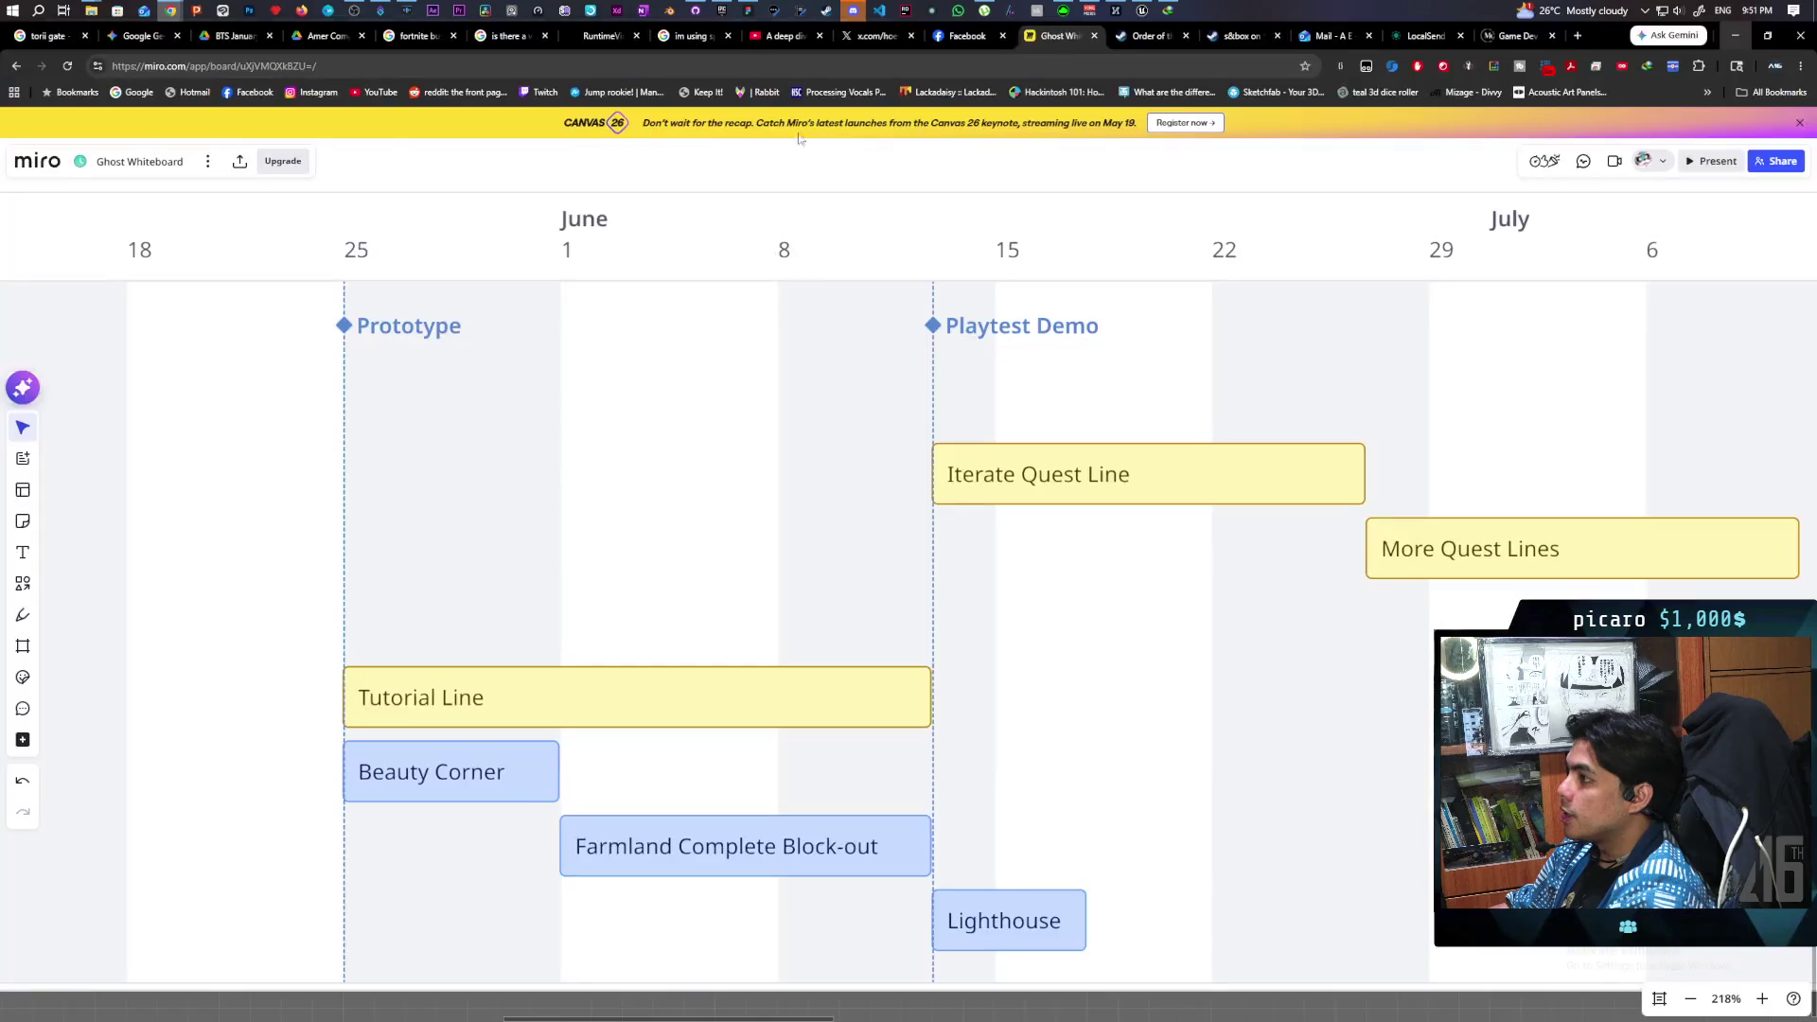
{"action": "scroll", "coordinate": [873, 616], "scroll_direction": "up", "scroll_amount": 5}
{"action": "scroll", "coordinate": [874, 616], "scroll_direction": "up", "scroll_amount": 10}
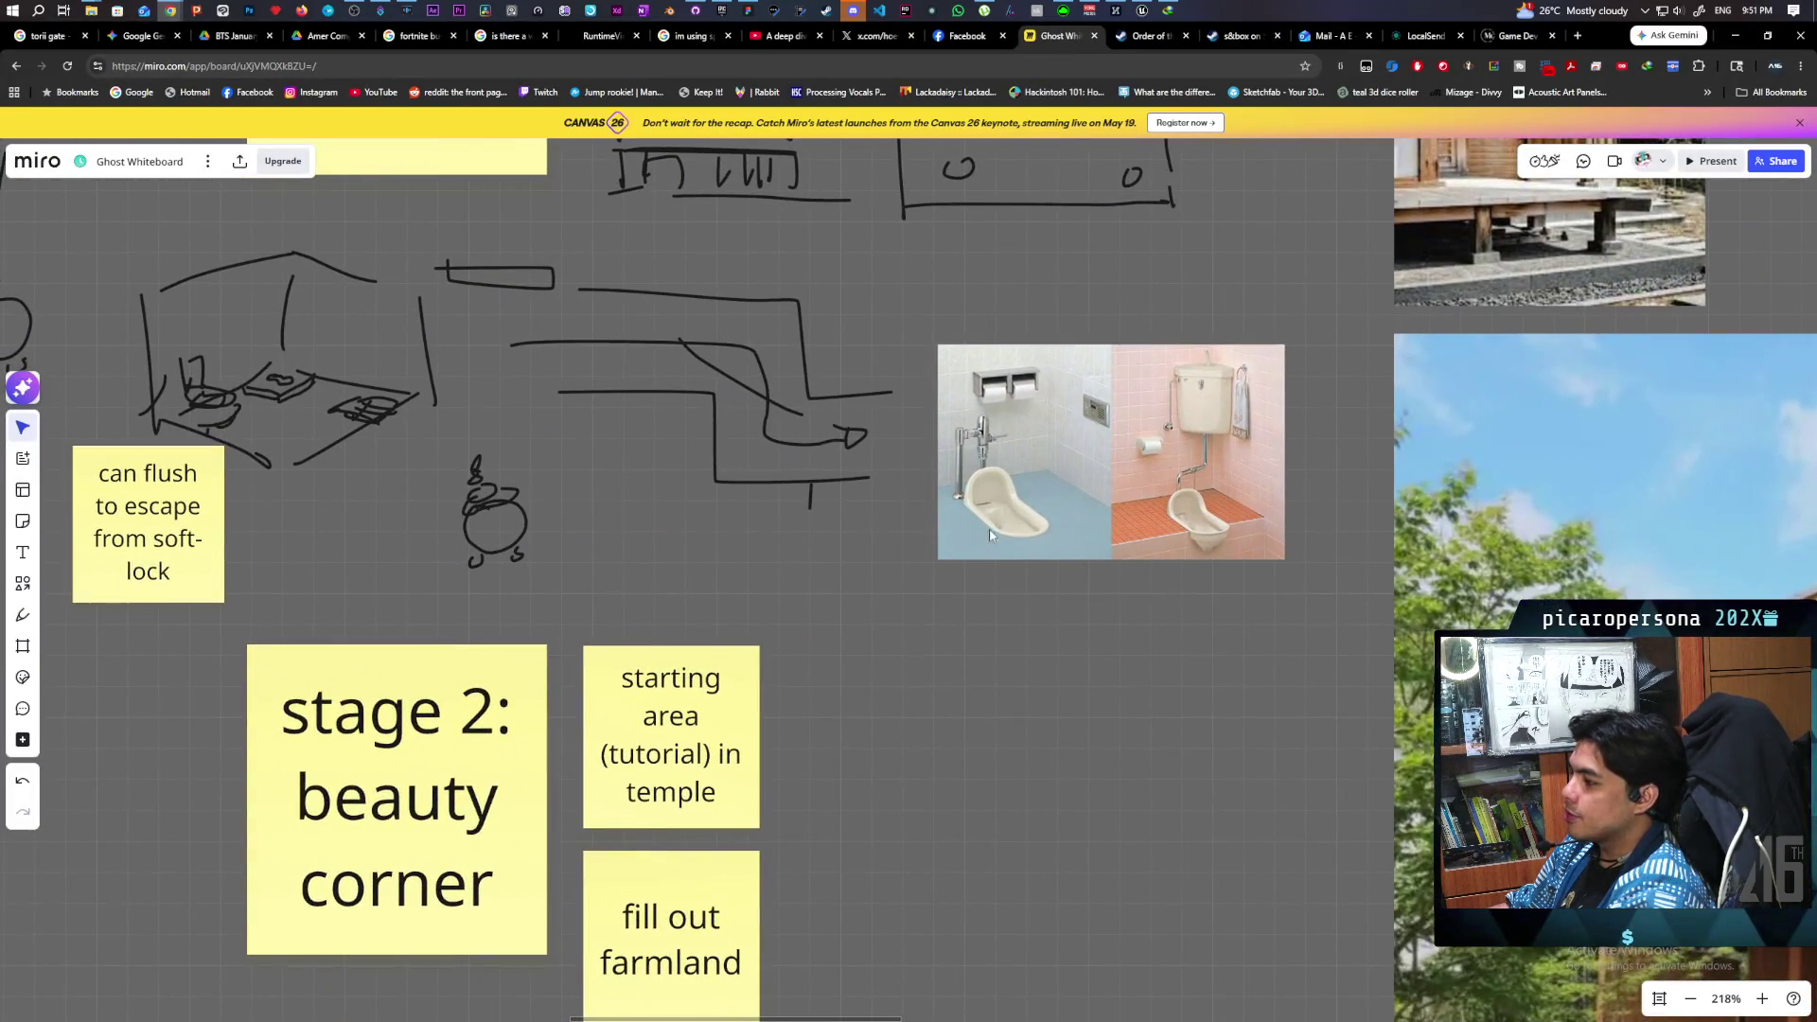
{"action": "scroll", "coordinate": [901, 614], "scroll_direction": "down", "scroll_amount": 3}
{"action": "scroll", "coordinate": [901, 614], "scroll_direction": "right", "scroll_amount": 6}
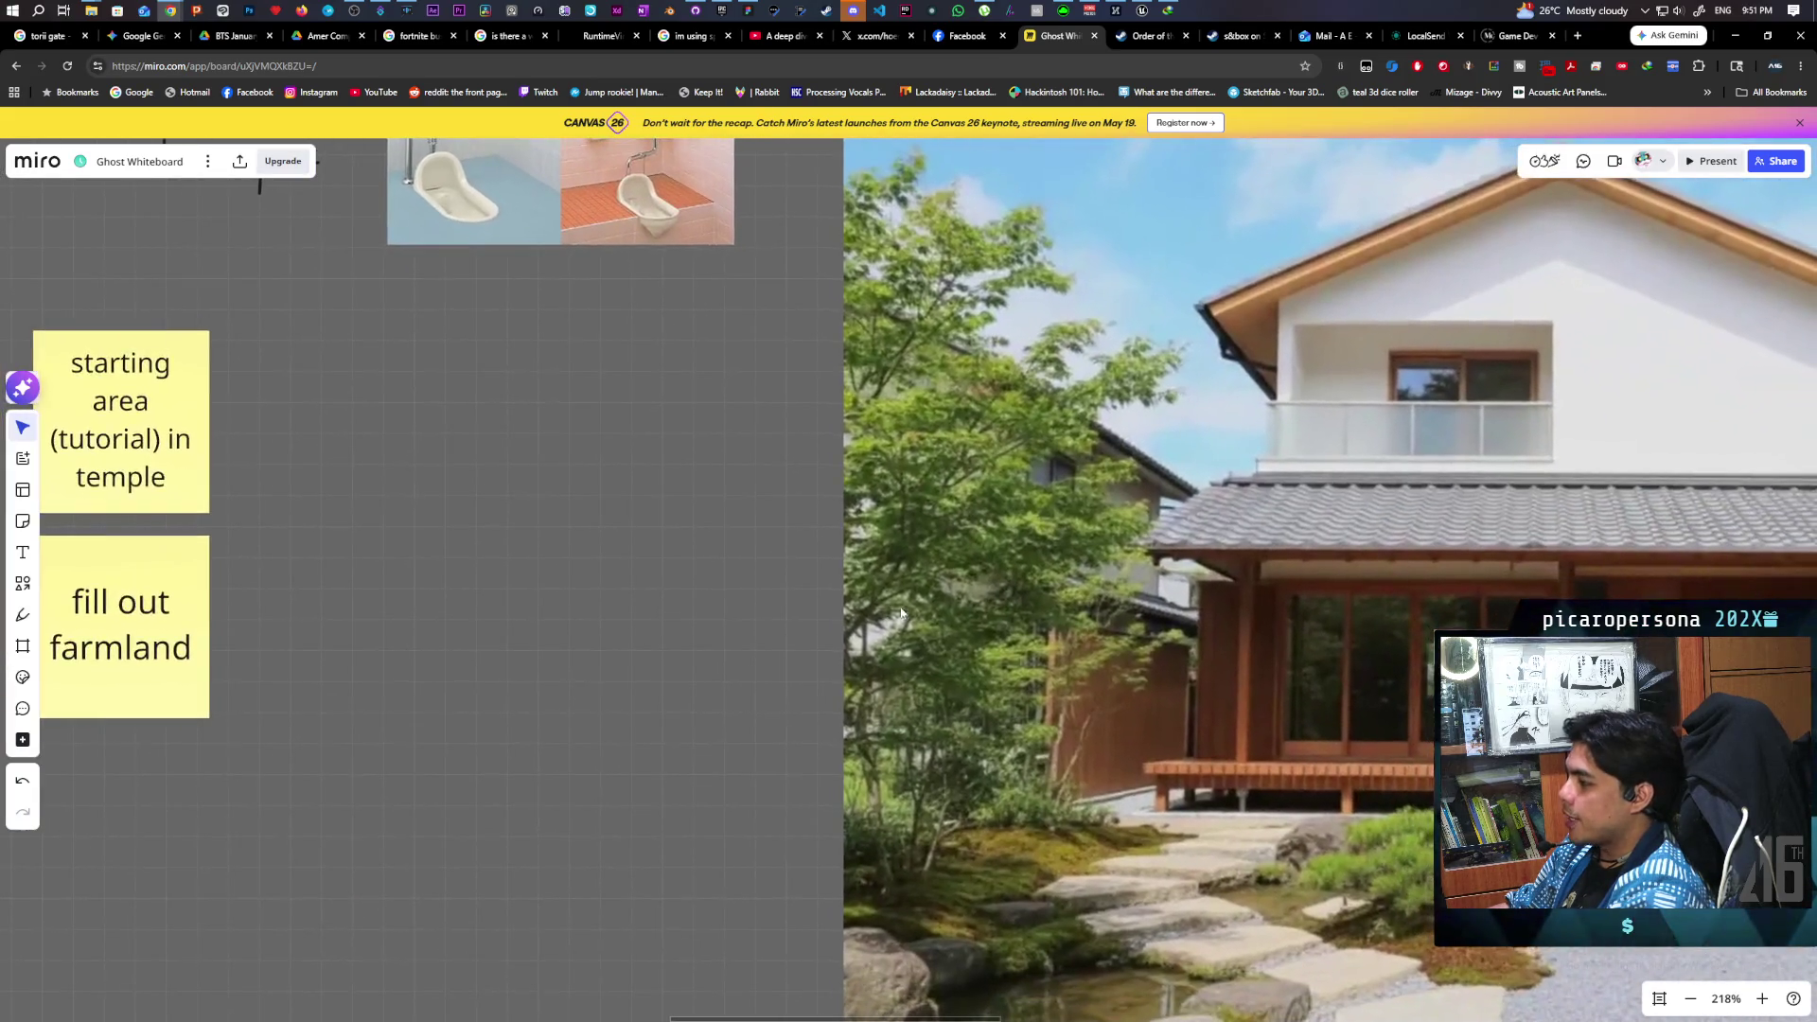
{"action": "scroll", "coordinate": [649, 547], "scroll_direction": "up", "scroll_amount": 1}
{"action": "scroll", "coordinate": [648, 547], "scroll_direction": "left", "scroll_amount": 1}
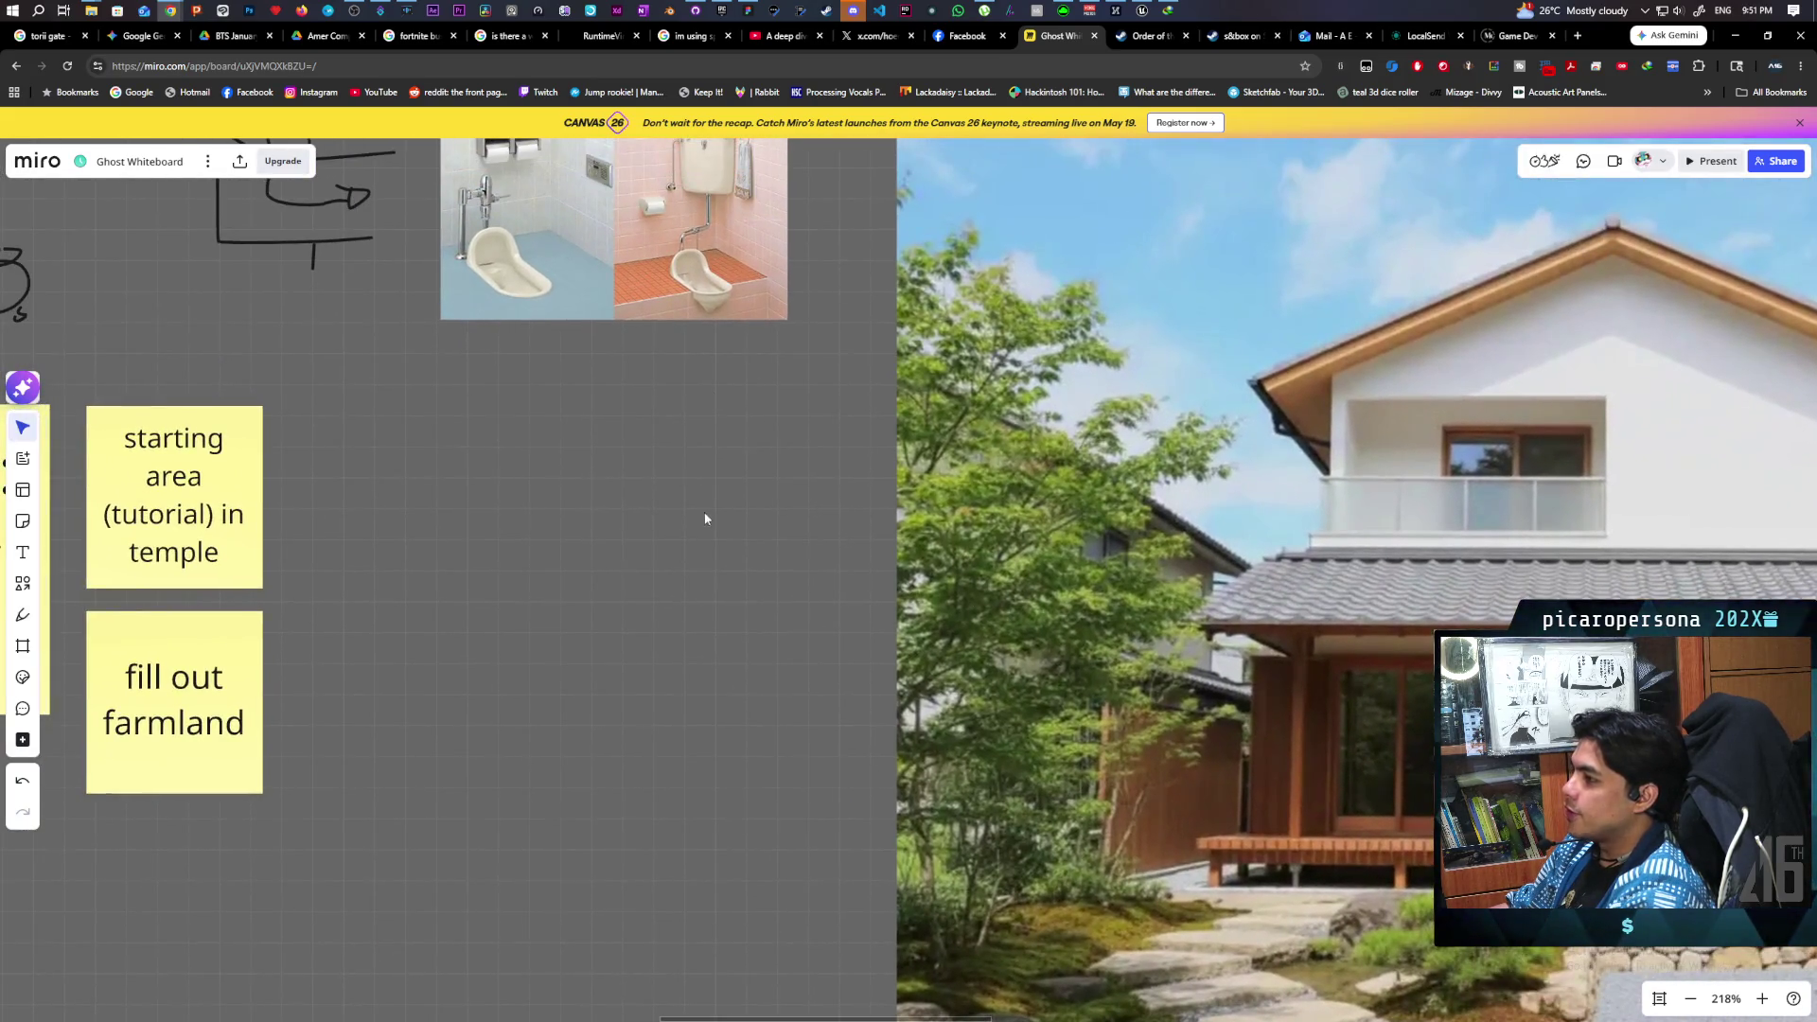
{"action": "scroll", "coordinate": [705, 519], "scroll_direction": "up", "scroll_amount": 1}
{"action": "scroll", "coordinate": [705, 519], "scroll_direction": "left", "scroll_amount": 2}
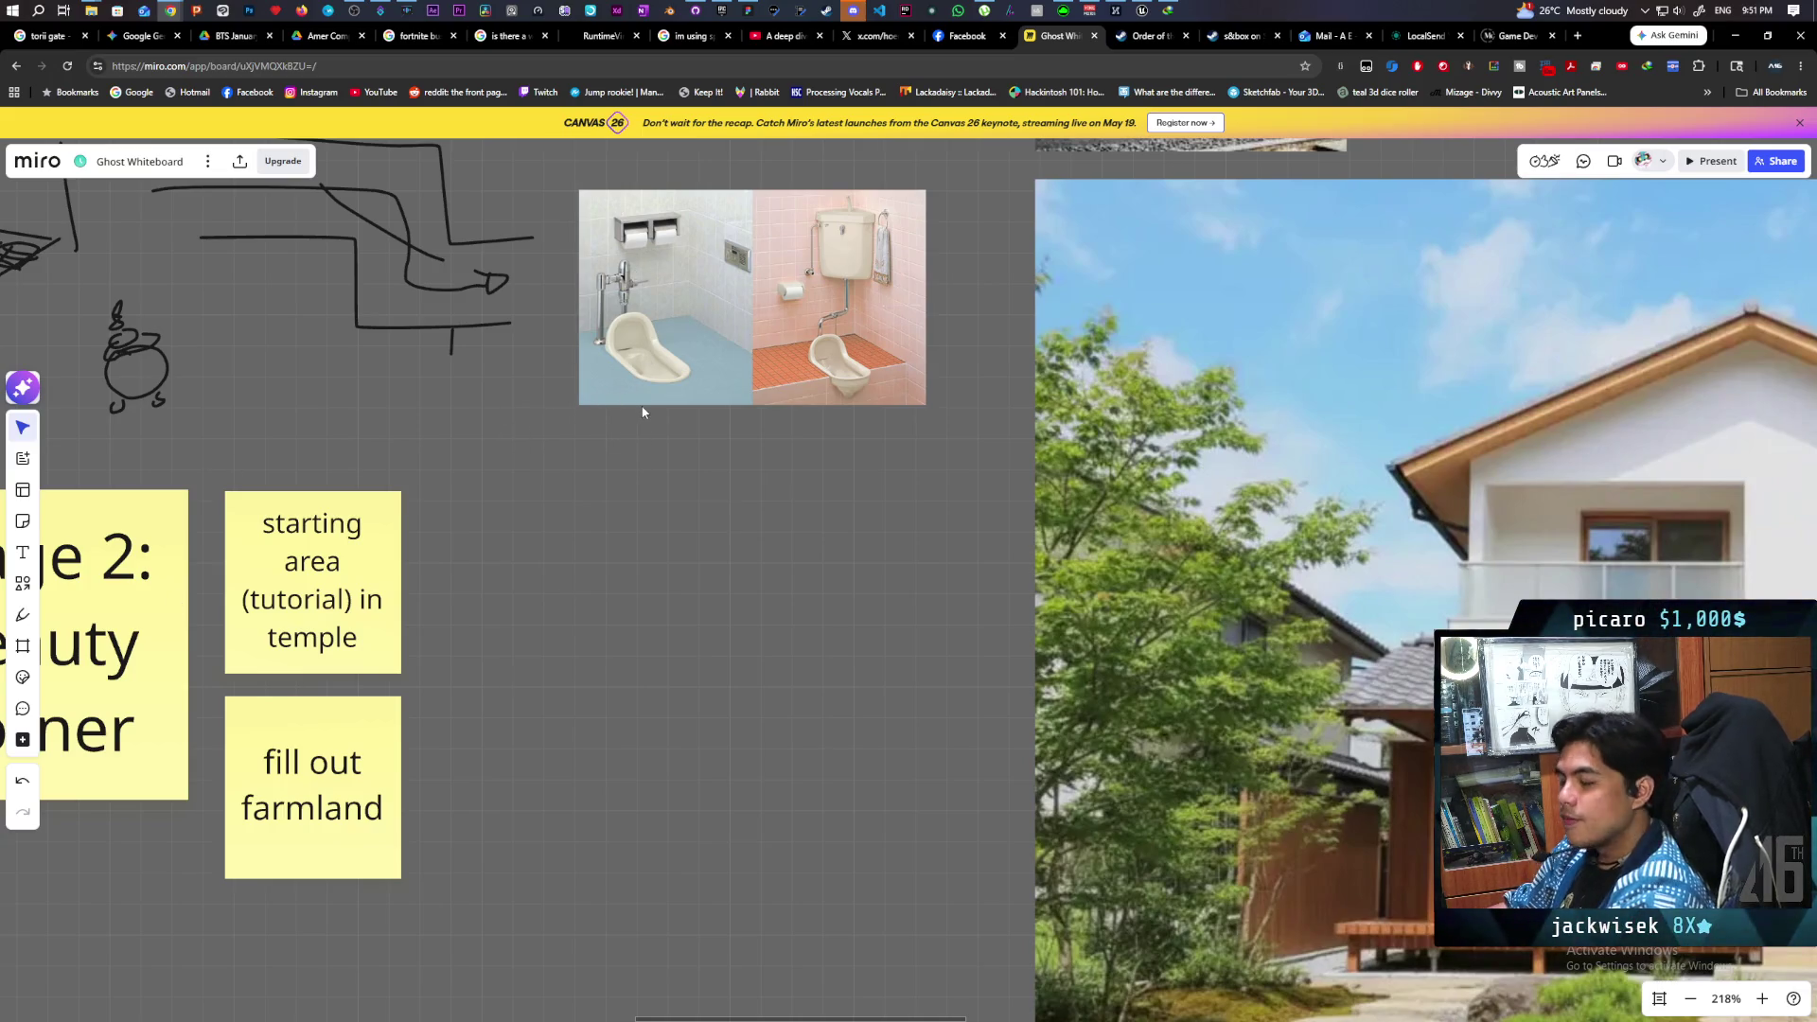
{"action": "scroll", "coordinate": [779, 501], "scroll_direction": "up", "scroll_amount": 1}
{"action": "scroll", "coordinate": [778, 501], "scroll_direction": "left", "scroll_amount": 2}
{"action": "scroll", "coordinate": [685, 503], "scroll_direction": "up", "scroll_amount": 2}
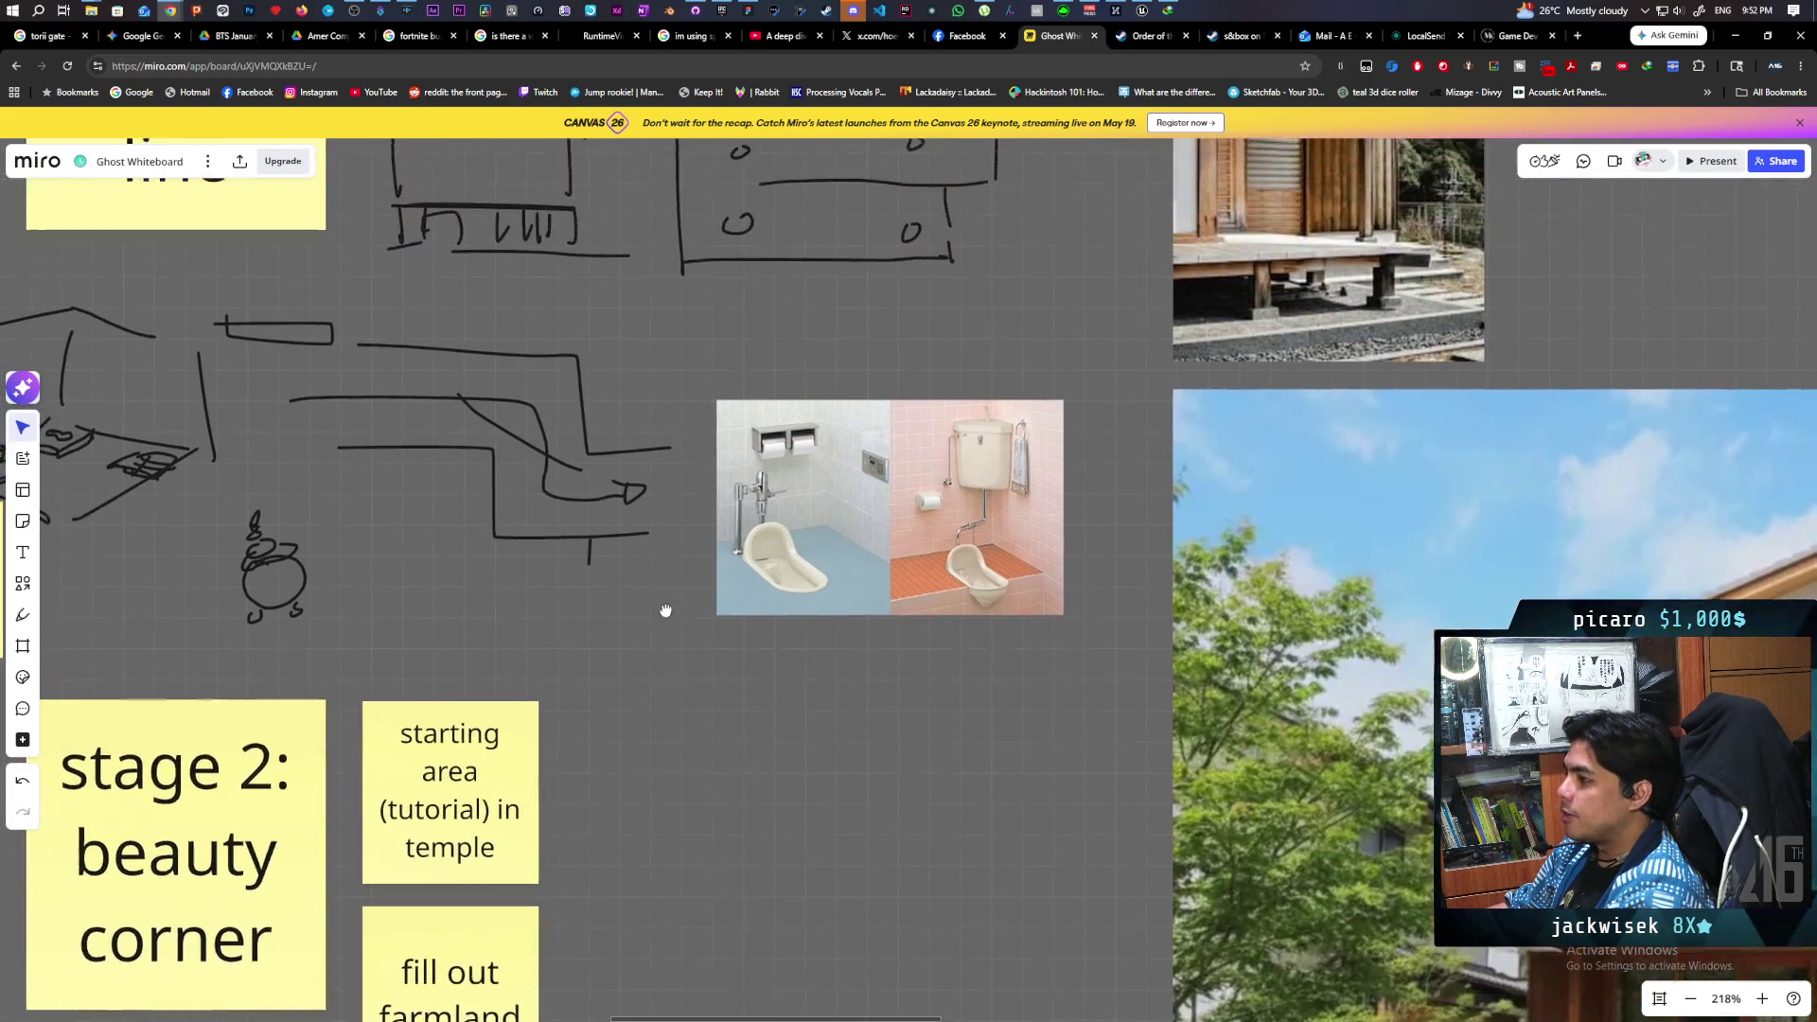
{"action": "scroll", "coordinate": [665, 612], "scroll_direction": "right", "scroll_amount": 1}
{"action": "scroll", "coordinate": [662, 577], "scroll_direction": "up", "scroll_amount": 1}
{"action": "scroll", "coordinate": [833, 454], "scroll_direction": "left", "scroll_amount": 3}
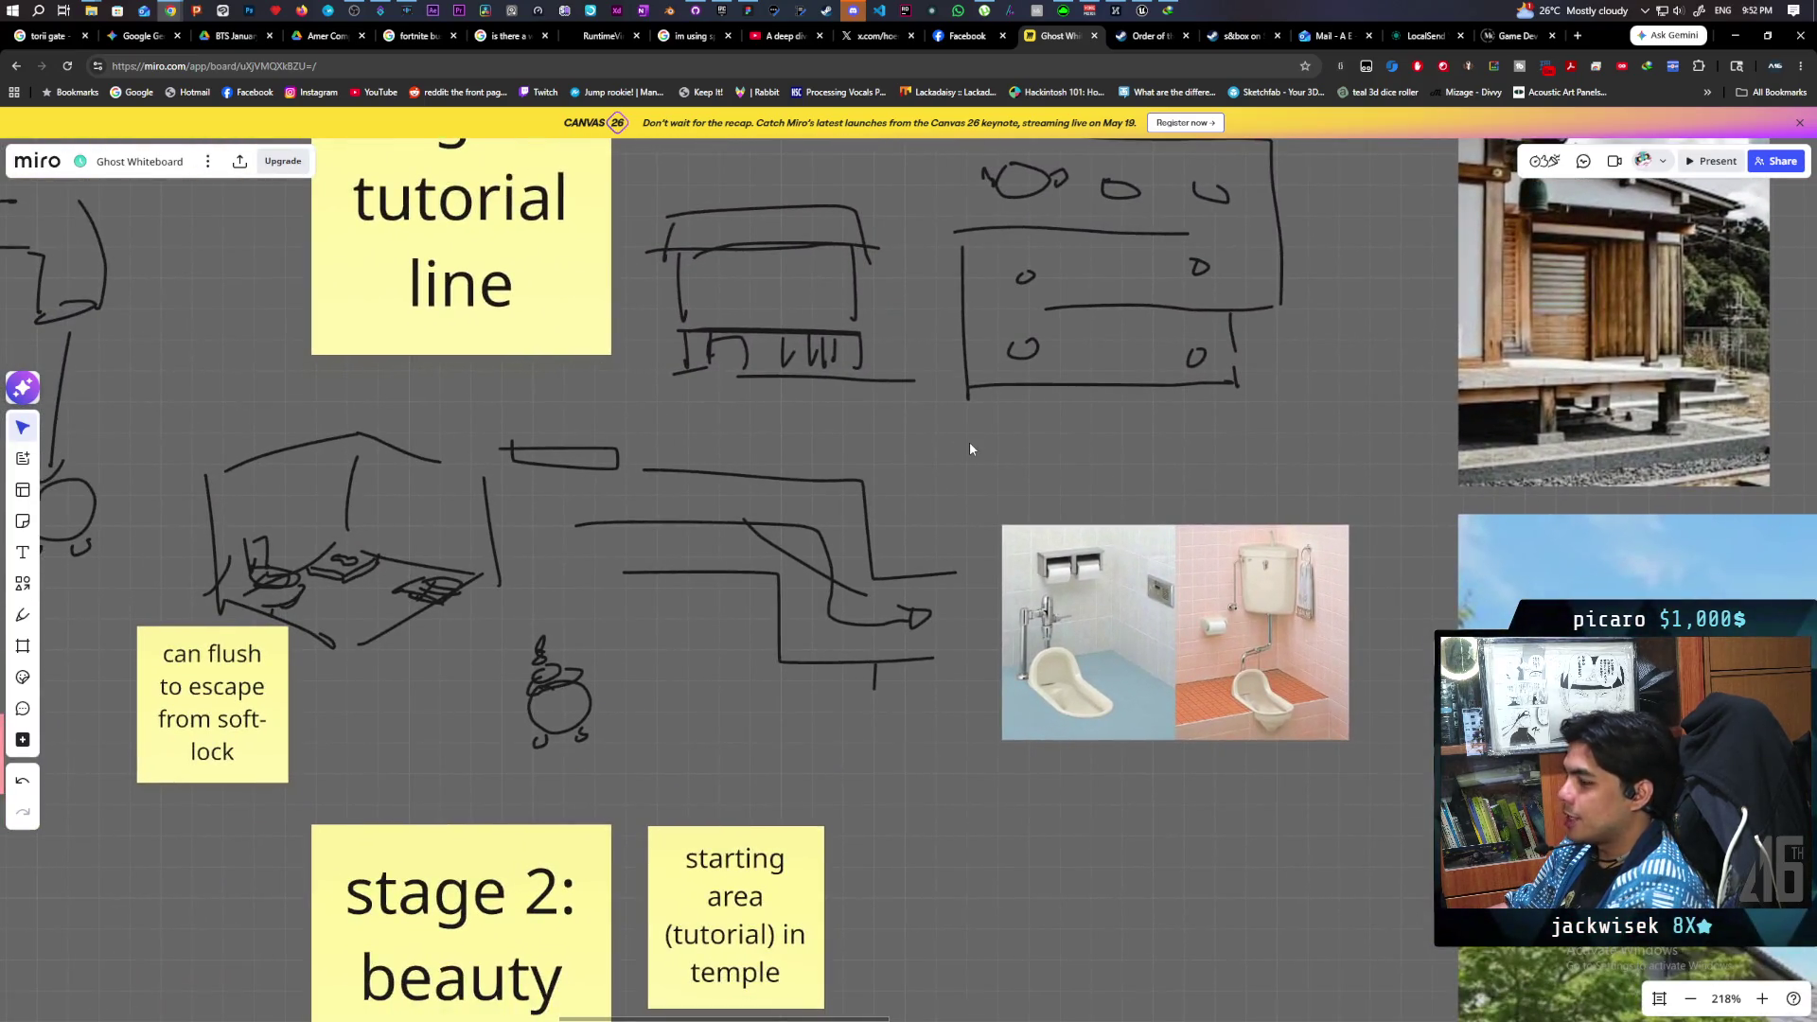
{"action": "scroll", "coordinate": [969, 445], "scroll_direction": "up", "scroll_amount": 2}
{"action": "scroll", "coordinate": [953, 536], "scroll_direction": "left", "scroll_amount": 3}
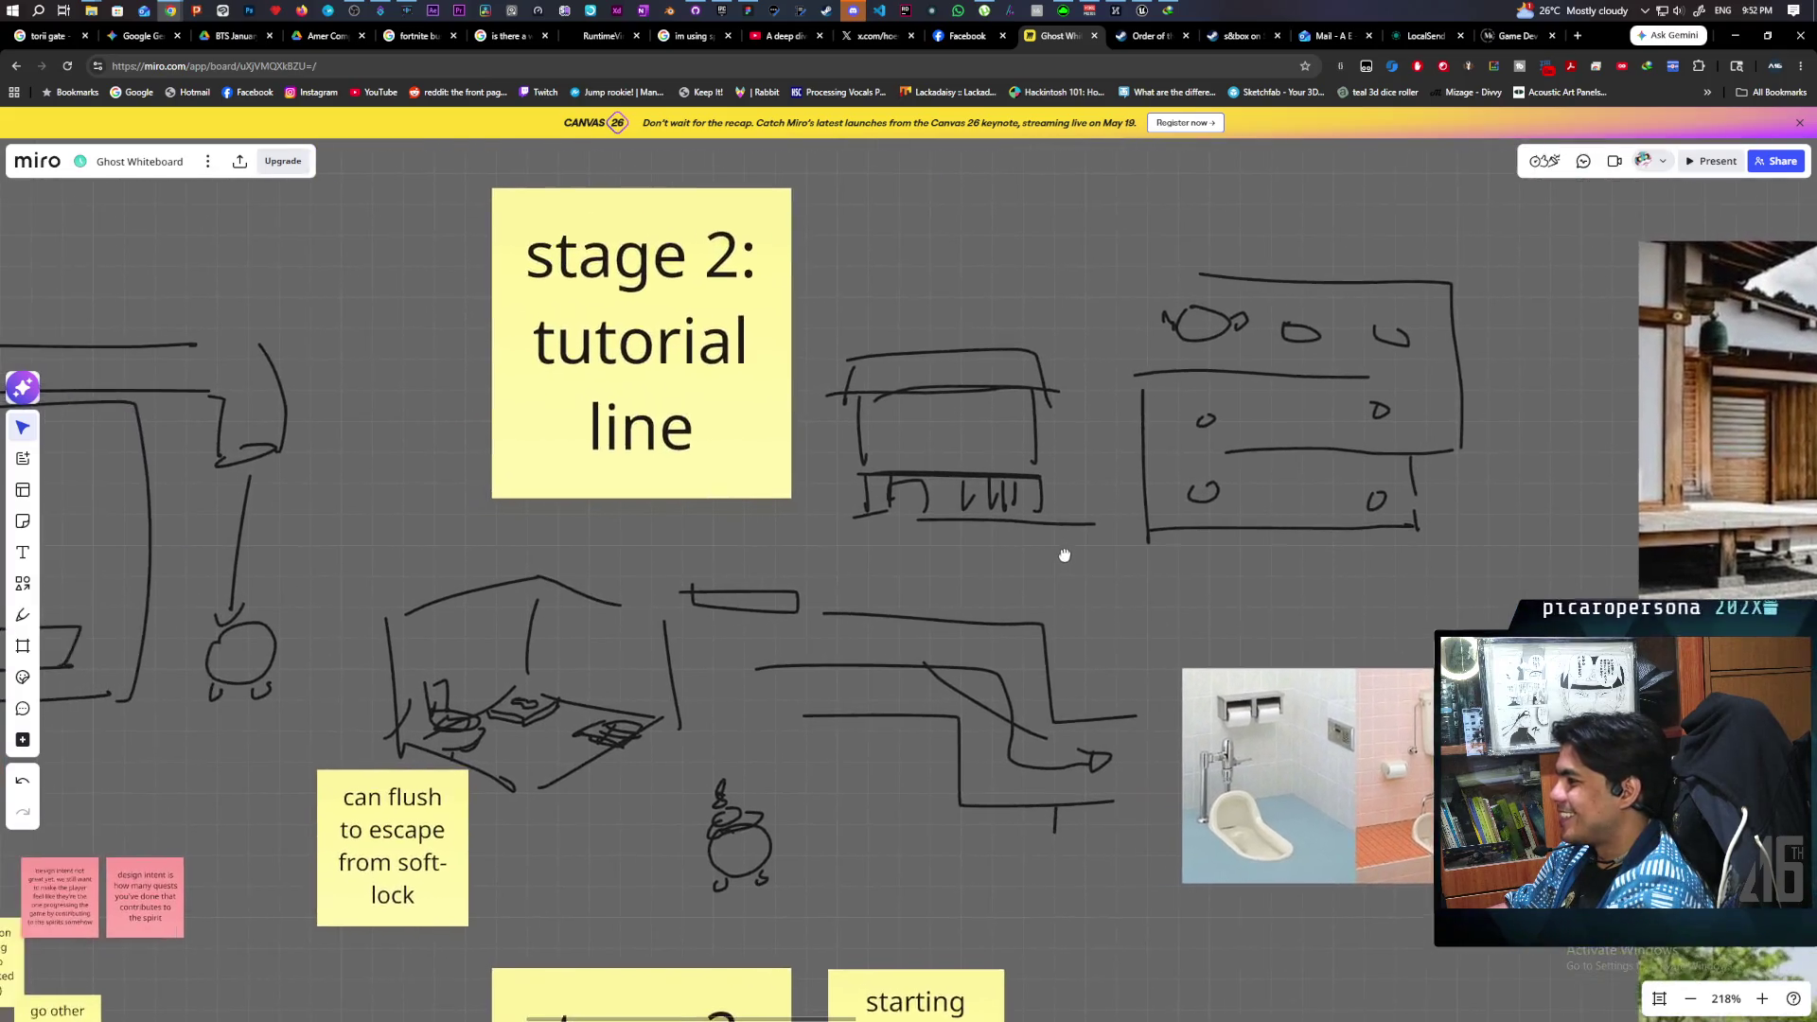
{"action": "scroll", "coordinate": [947, 473], "scroll_direction": "right", "scroll_amount": 6}
{"action": "scroll", "coordinate": [946, 416], "scroll_direction": "down", "scroll_amount": 2}
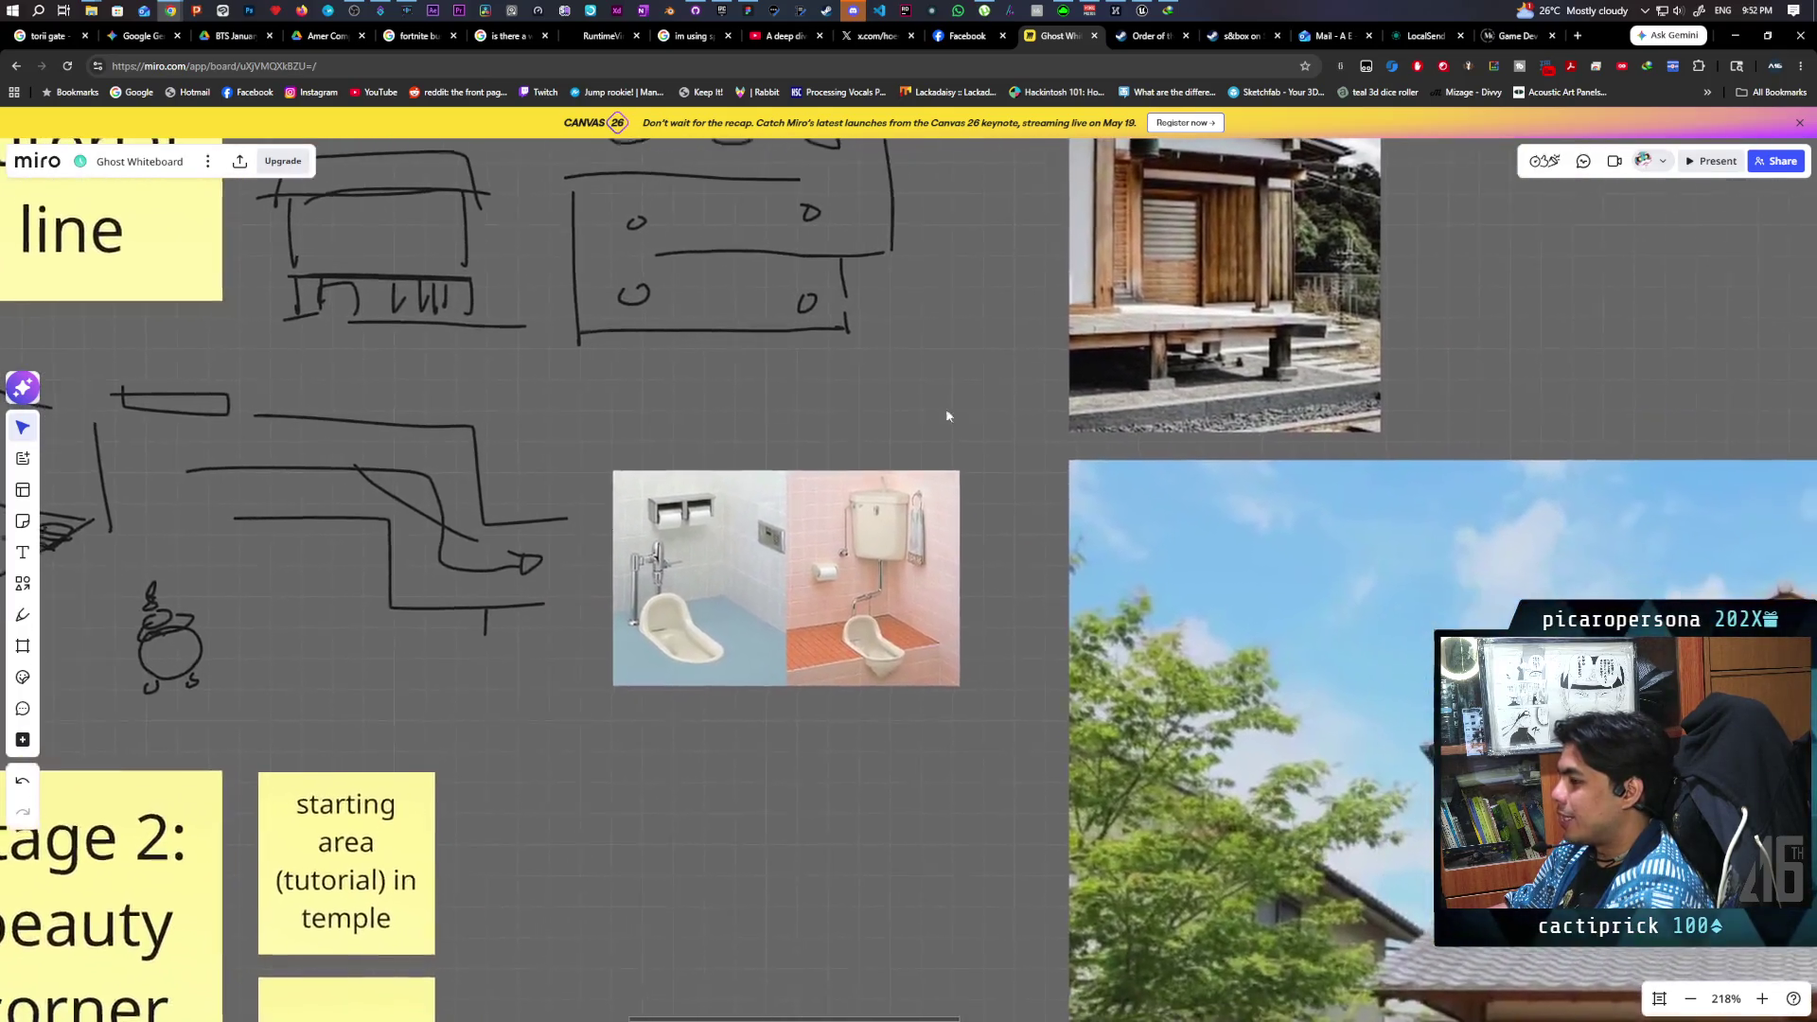
{"action": "scroll", "coordinate": [1091, 536], "scroll_direction": "up", "scroll_amount": 2}
{"action": "left_click_drag", "start_coordinate": [1091, 537], "coordinate": [1336, 499]}
{"action": "scroll", "coordinate": [871, 409], "scroll_direction": "down", "scroll_amount": 3}
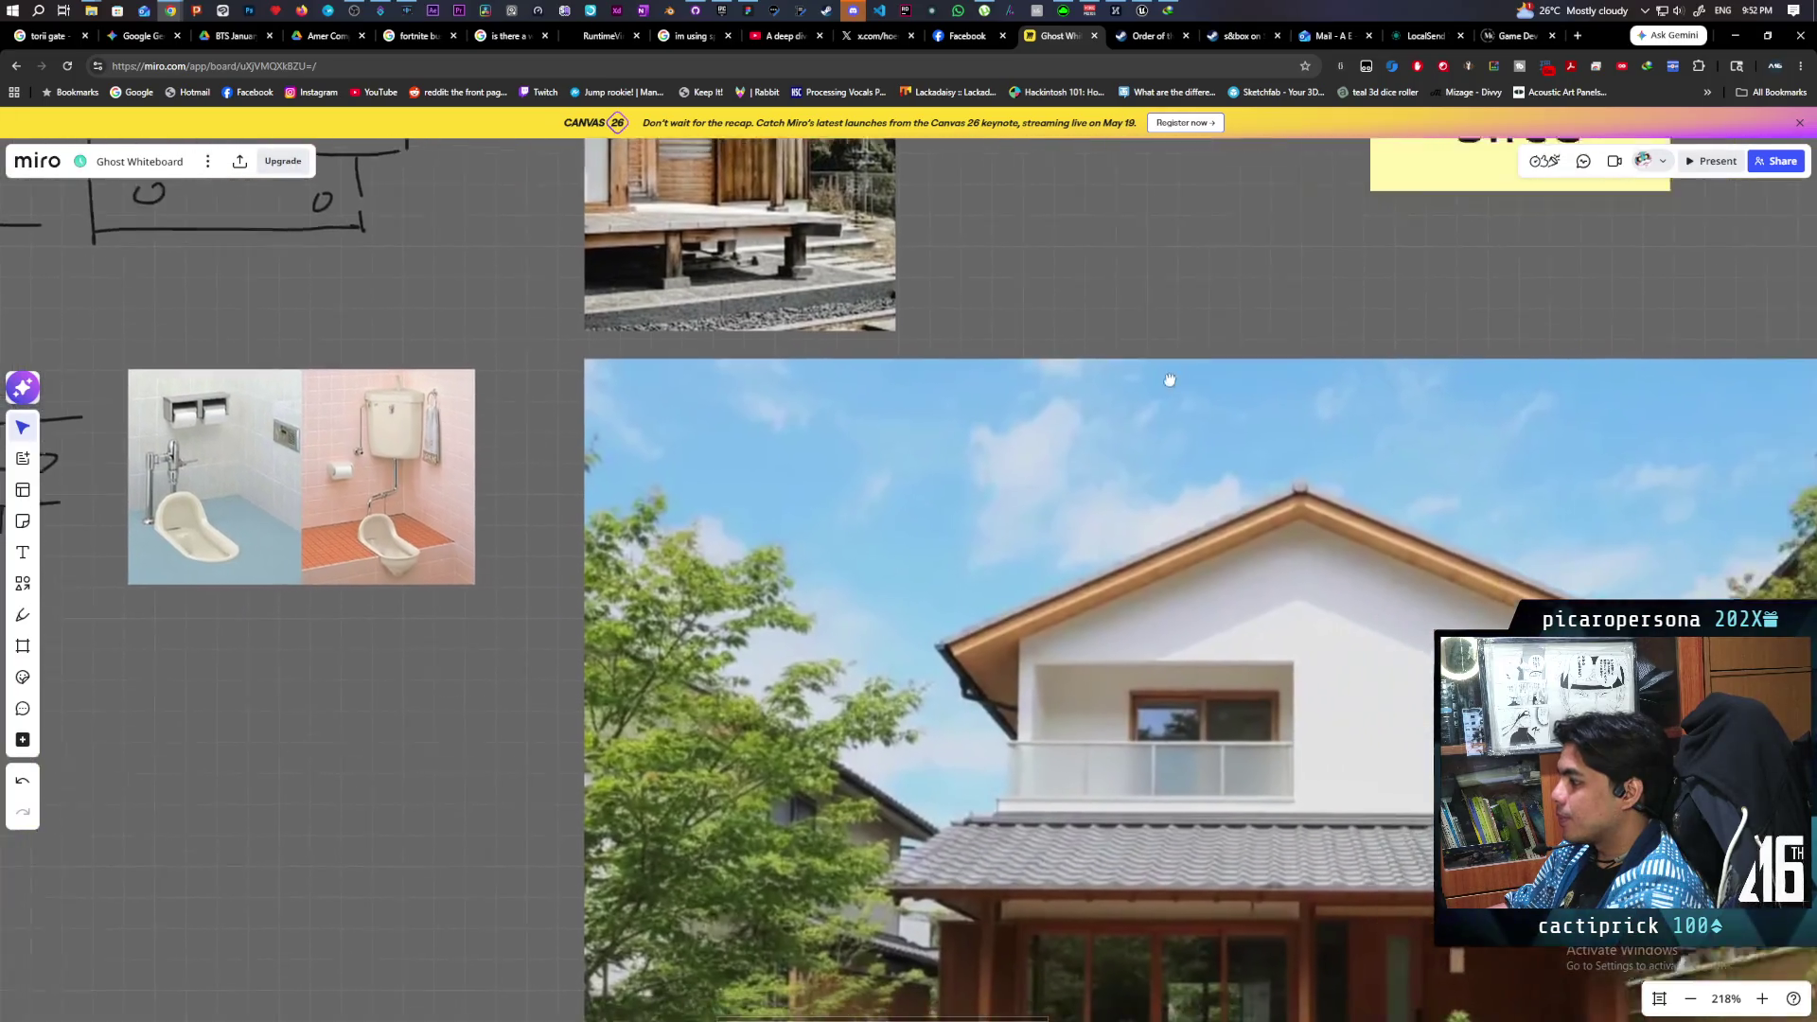
{"action": "scroll", "coordinate": [855, 390], "scroll_direction": "left", "scroll_amount": 5}
{"action": "scroll", "coordinate": [1075, 403], "scroll_direction": "up", "scroll_amount": 2}
{"action": "scroll", "coordinate": [1041, 444], "scroll_direction": "left", "scroll_amount": 7}
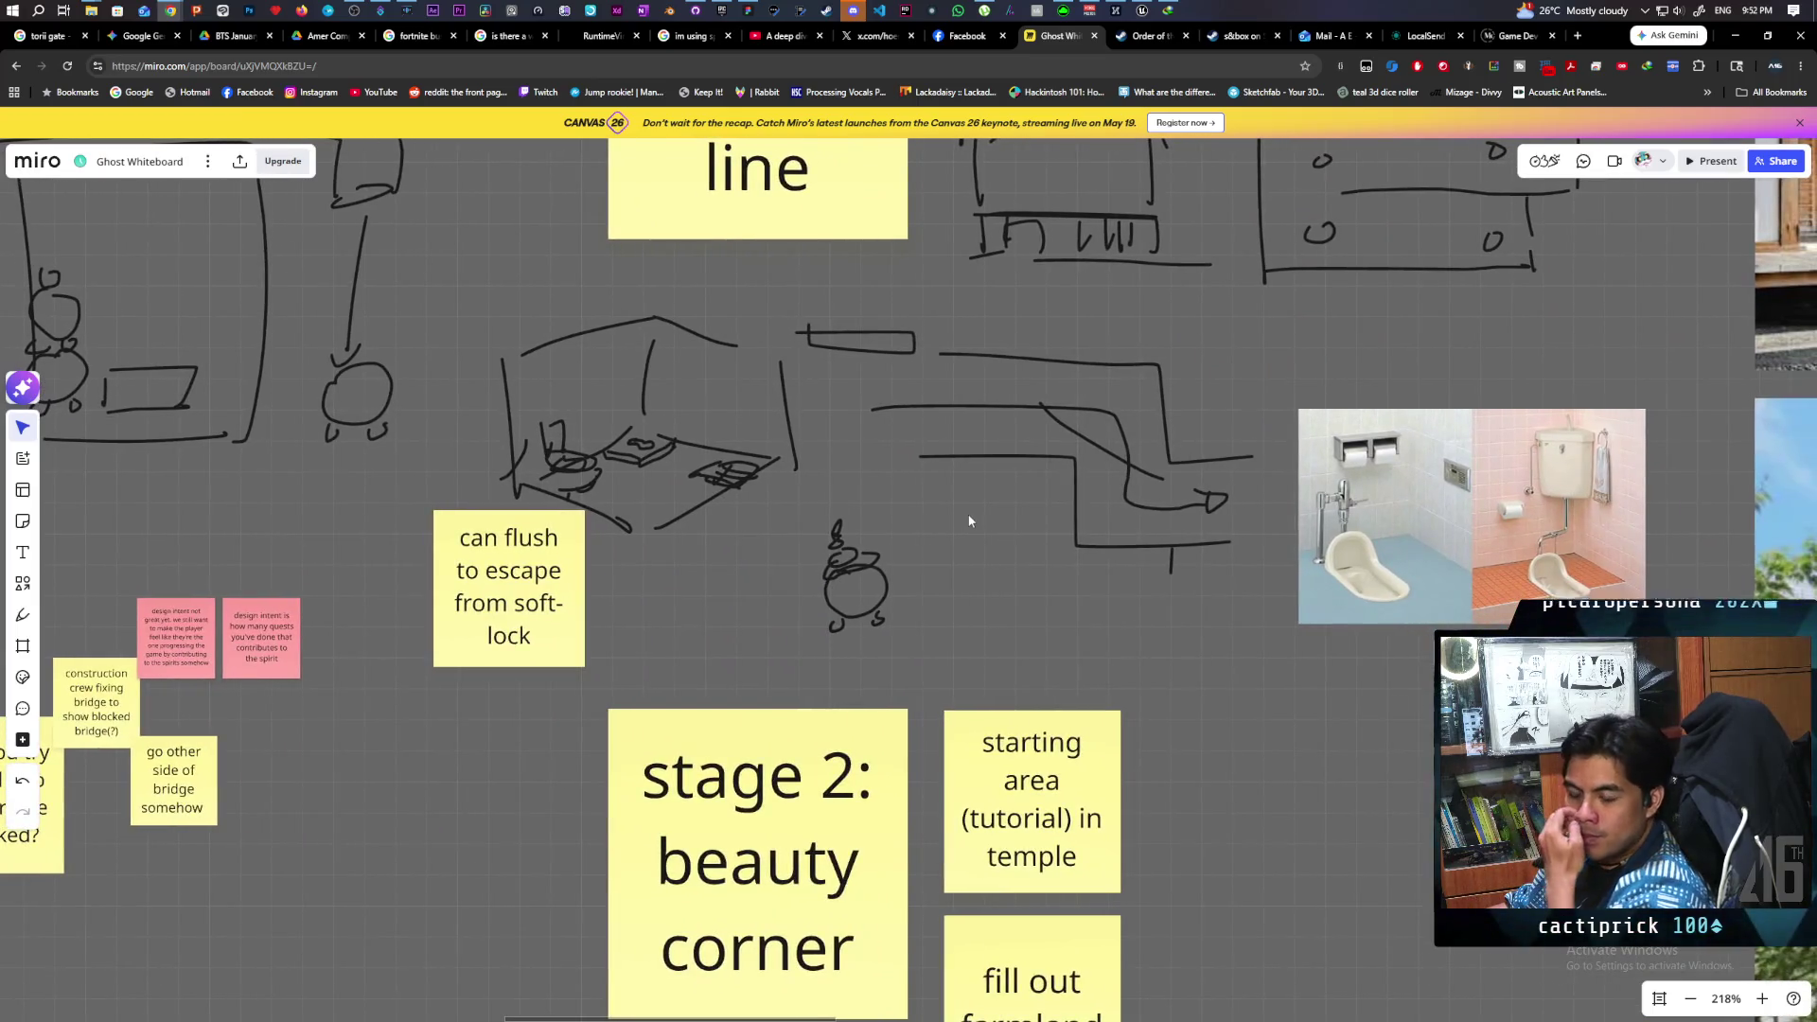
{"action": "scroll", "coordinate": [966, 530], "scroll_direction": "up", "scroll_amount": 2}
{"action": "scroll", "coordinate": [1041, 473], "scroll_direction": "left", "scroll_amount": 7}
{"action": "scroll", "coordinate": [1041, 473], "scroll_direction": "left", "scroll_amount": 8}
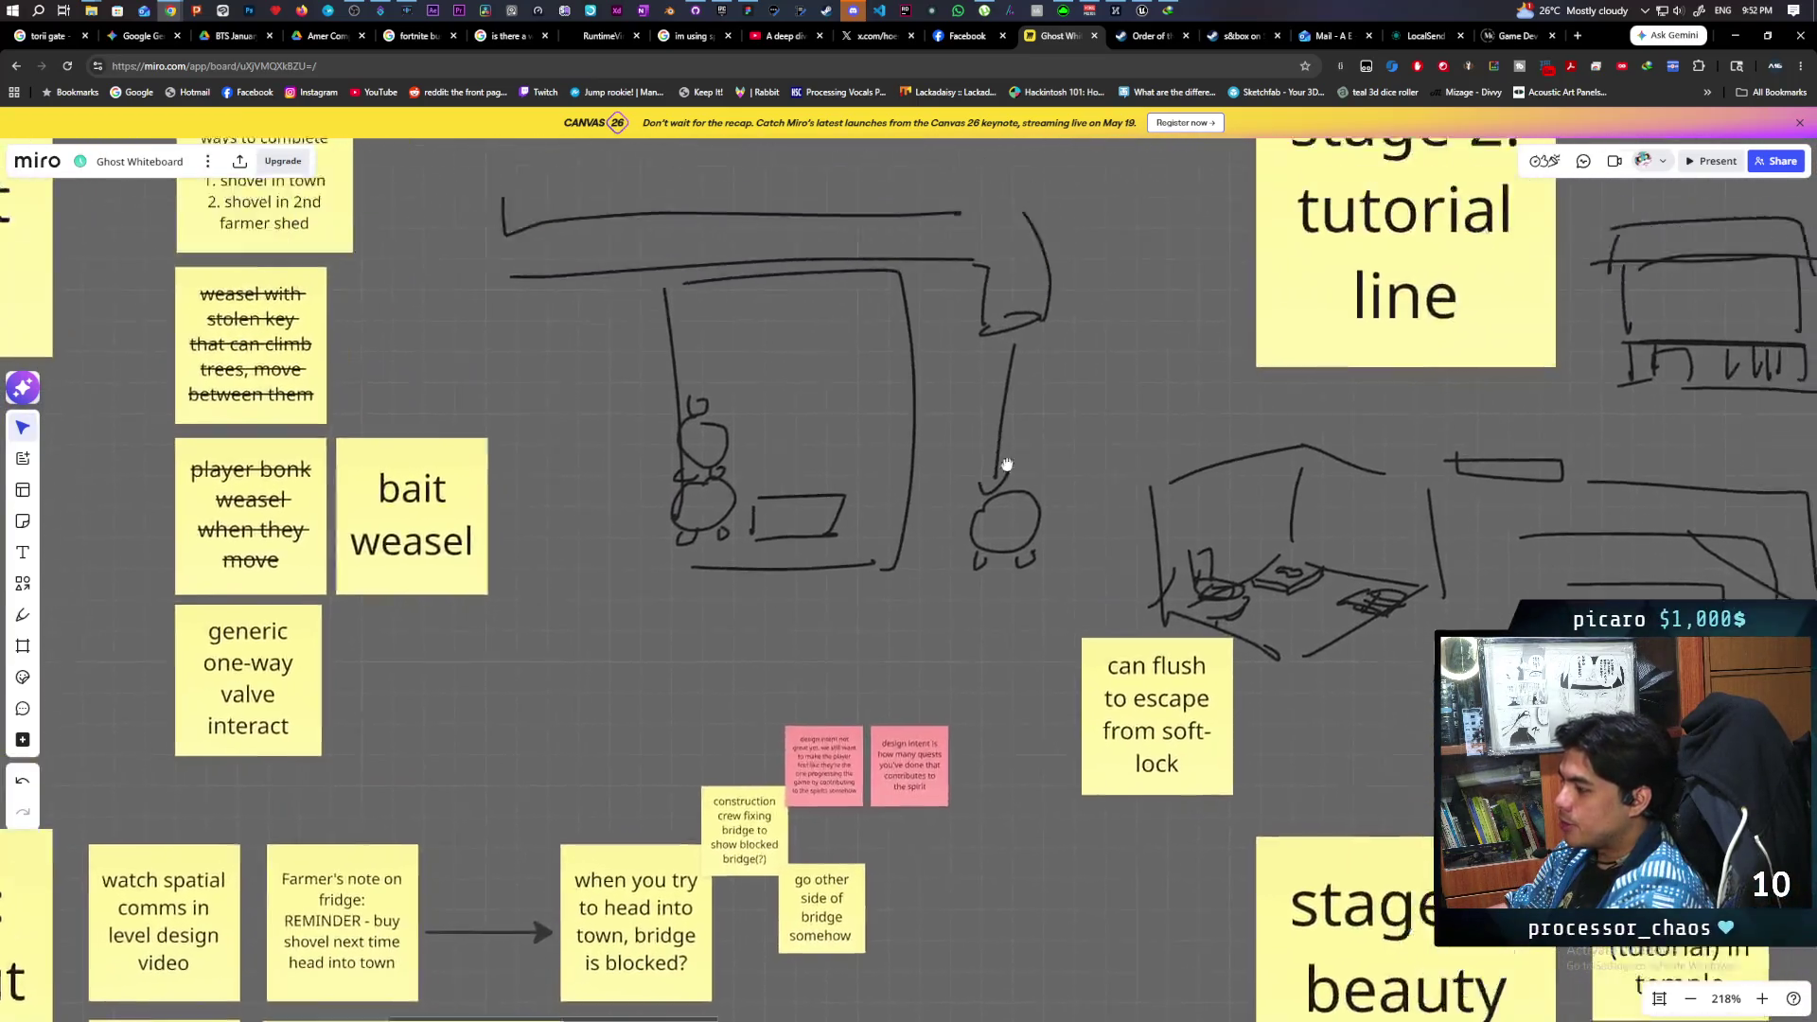
{"action": "scroll", "coordinate": [1139, 549], "scroll_direction": "up", "scroll_amount": 2}
{"action": "scroll", "coordinate": [1325, 405], "scroll_direction": "down", "scroll_amount": 2}
{"action": "scroll", "coordinate": [1325, 404], "scroll_direction": "down", "scroll_amount": 1}
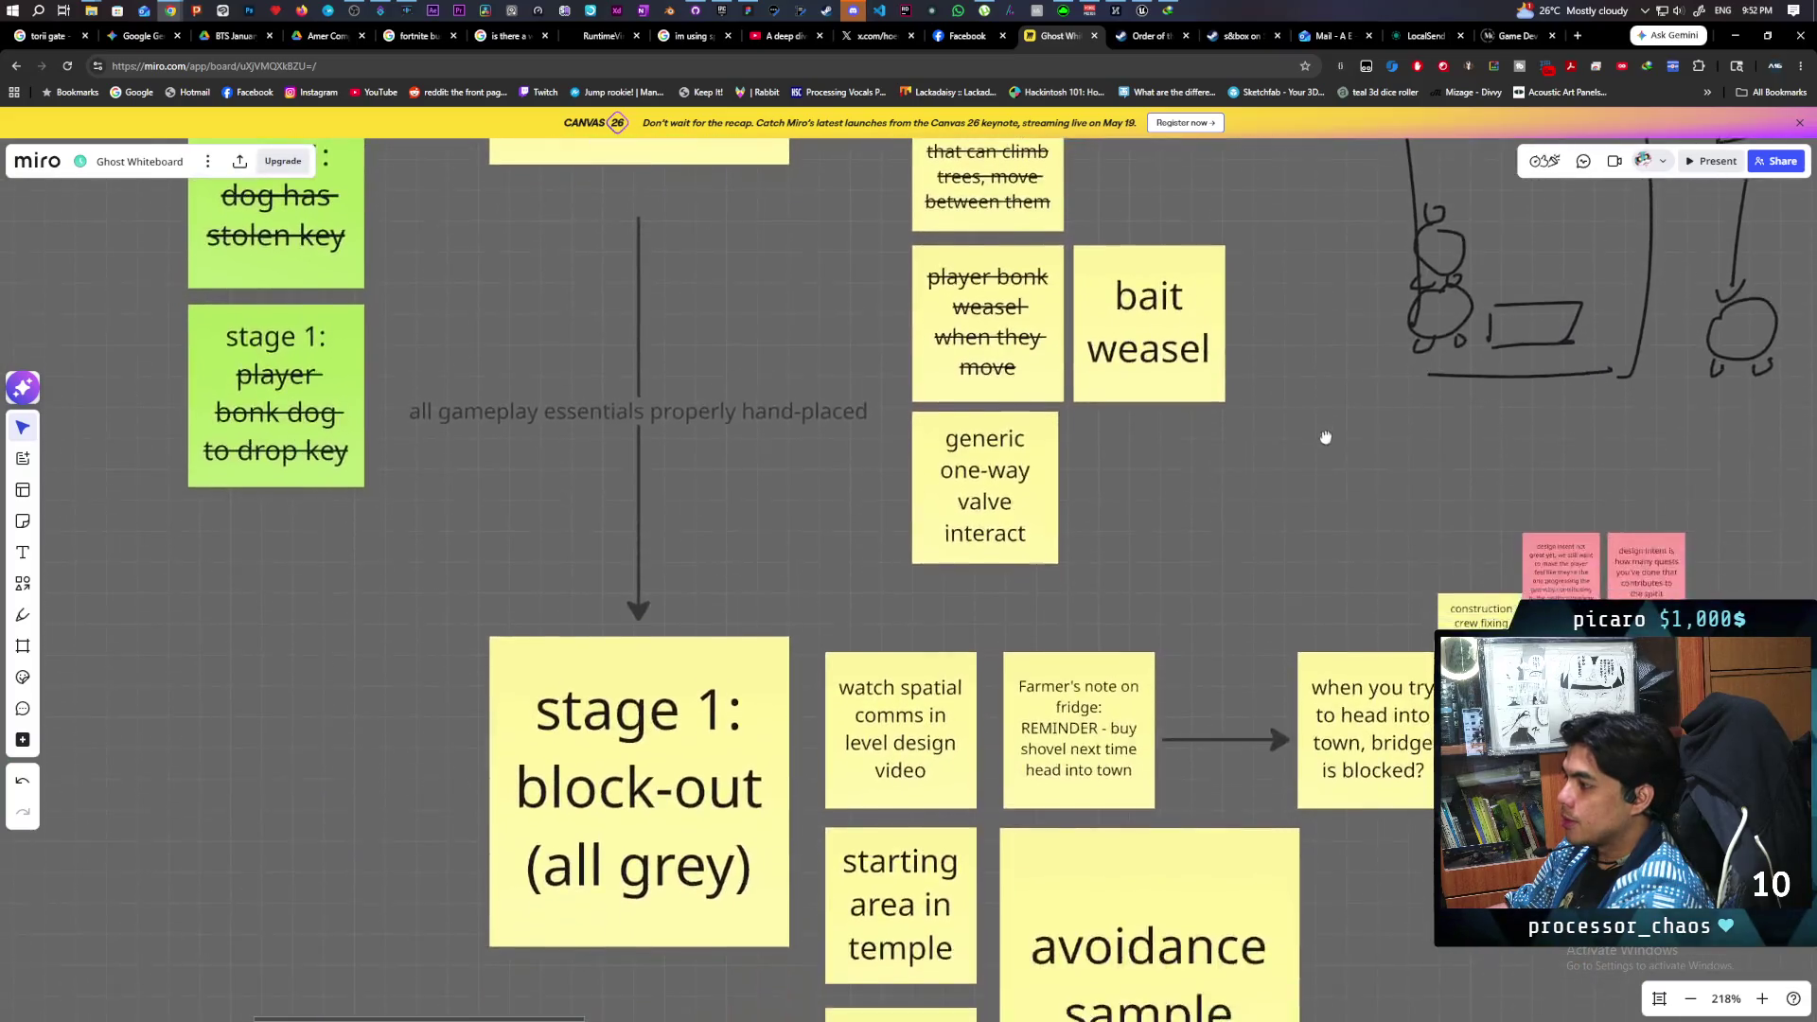
{"action": "scroll", "coordinate": [1315, 520], "scroll_direction": "up", "scroll_amount": 4}
{"action": "scroll", "coordinate": [1315, 521], "scroll_direction": "right", "scroll_amount": 1}
{"action": "scroll", "coordinate": [1297, 610], "scroll_direction": "left", "scroll_amount": 1}
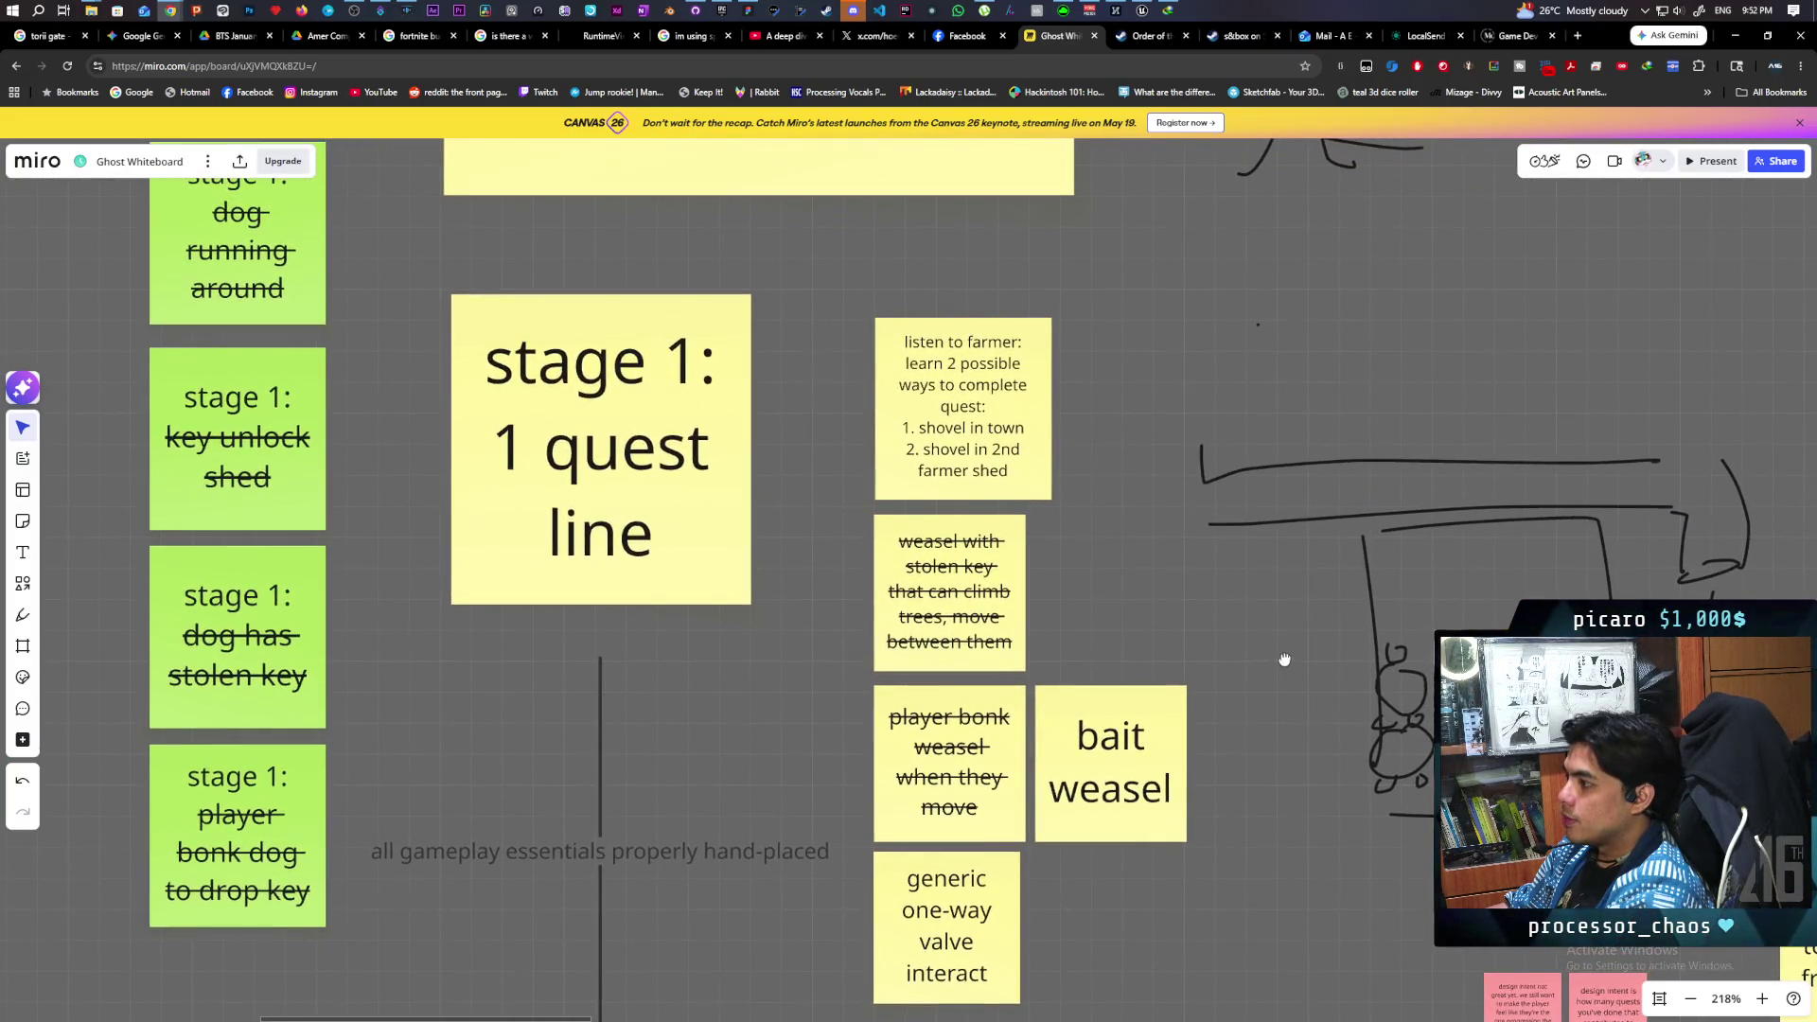
{"action": "scroll", "coordinate": [1225, 600], "scroll_direction": "down", "scroll_amount": 5}
{"action": "scroll", "coordinate": [1042, 394], "scroll_direction": "right", "scroll_amount": 4}
{"action": "scroll", "coordinate": [976, 564], "scroll_direction": "left", "scroll_amount": 3}
{"action": "scroll", "coordinate": [975, 564], "scroll_direction": "up", "scroll_amount": 2}
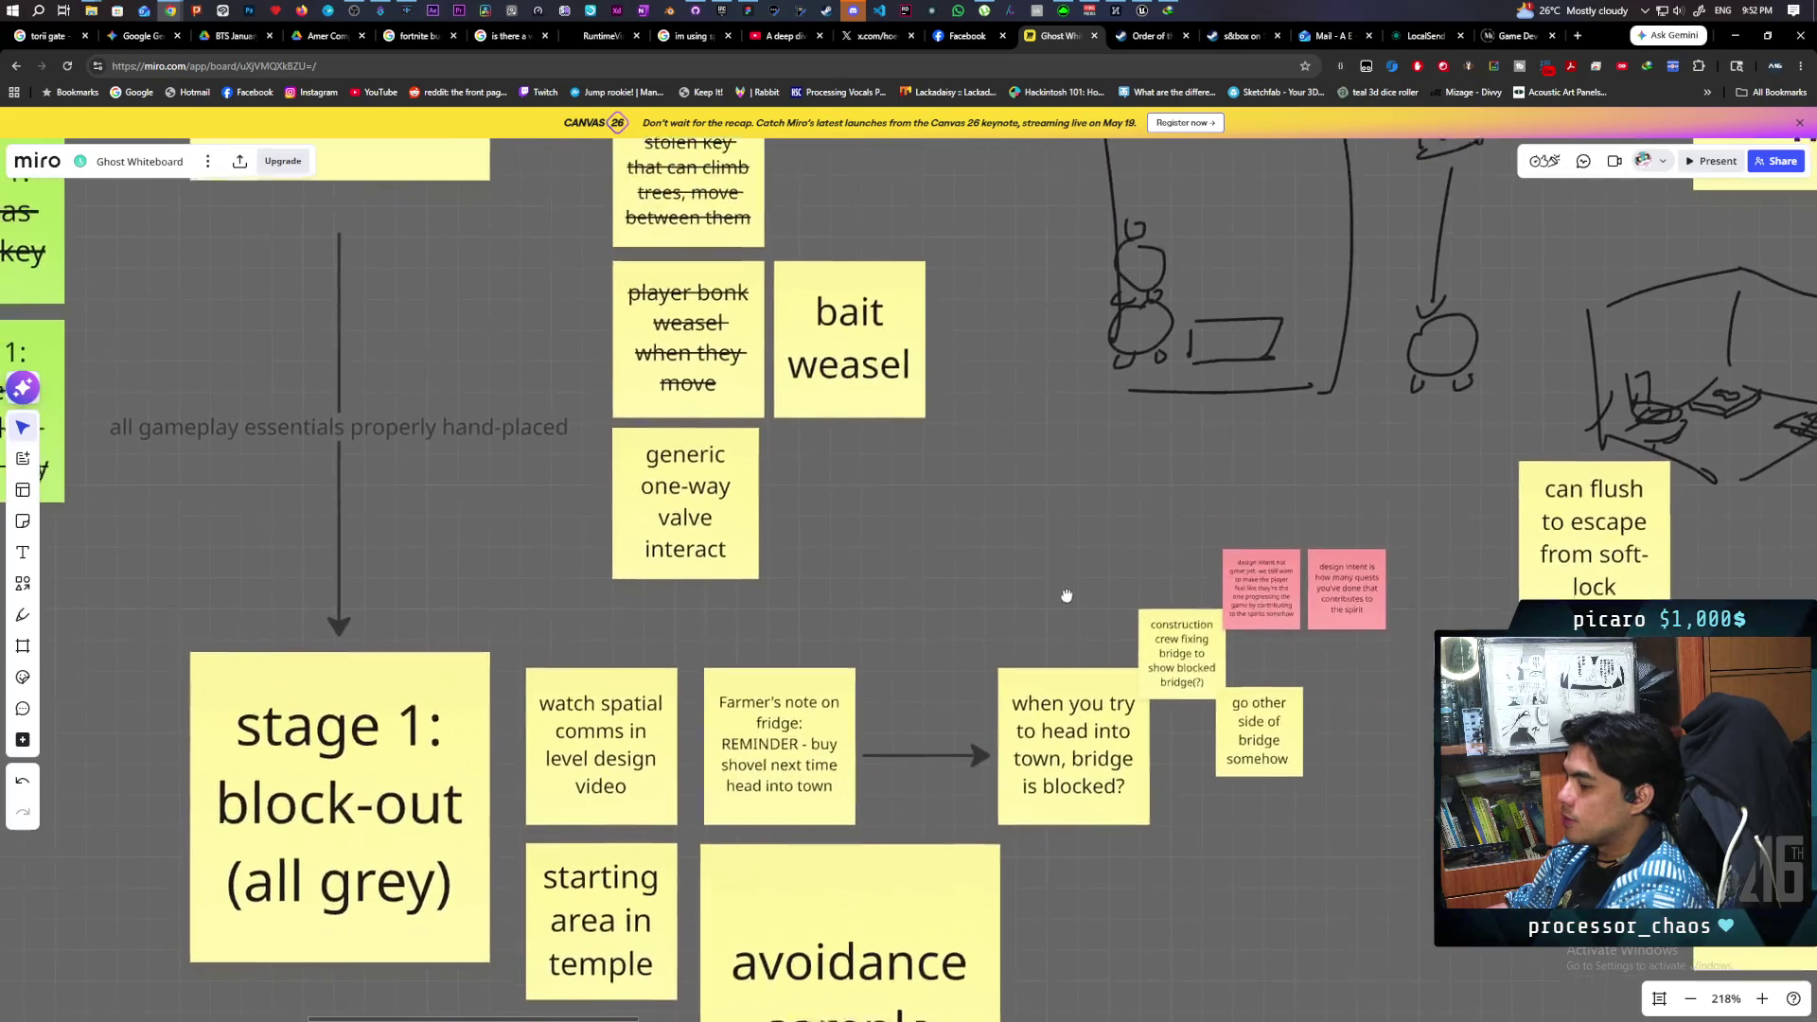
{"action": "scroll", "coordinate": [1078, 577], "scroll_direction": "right", "scroll_amount": 2}
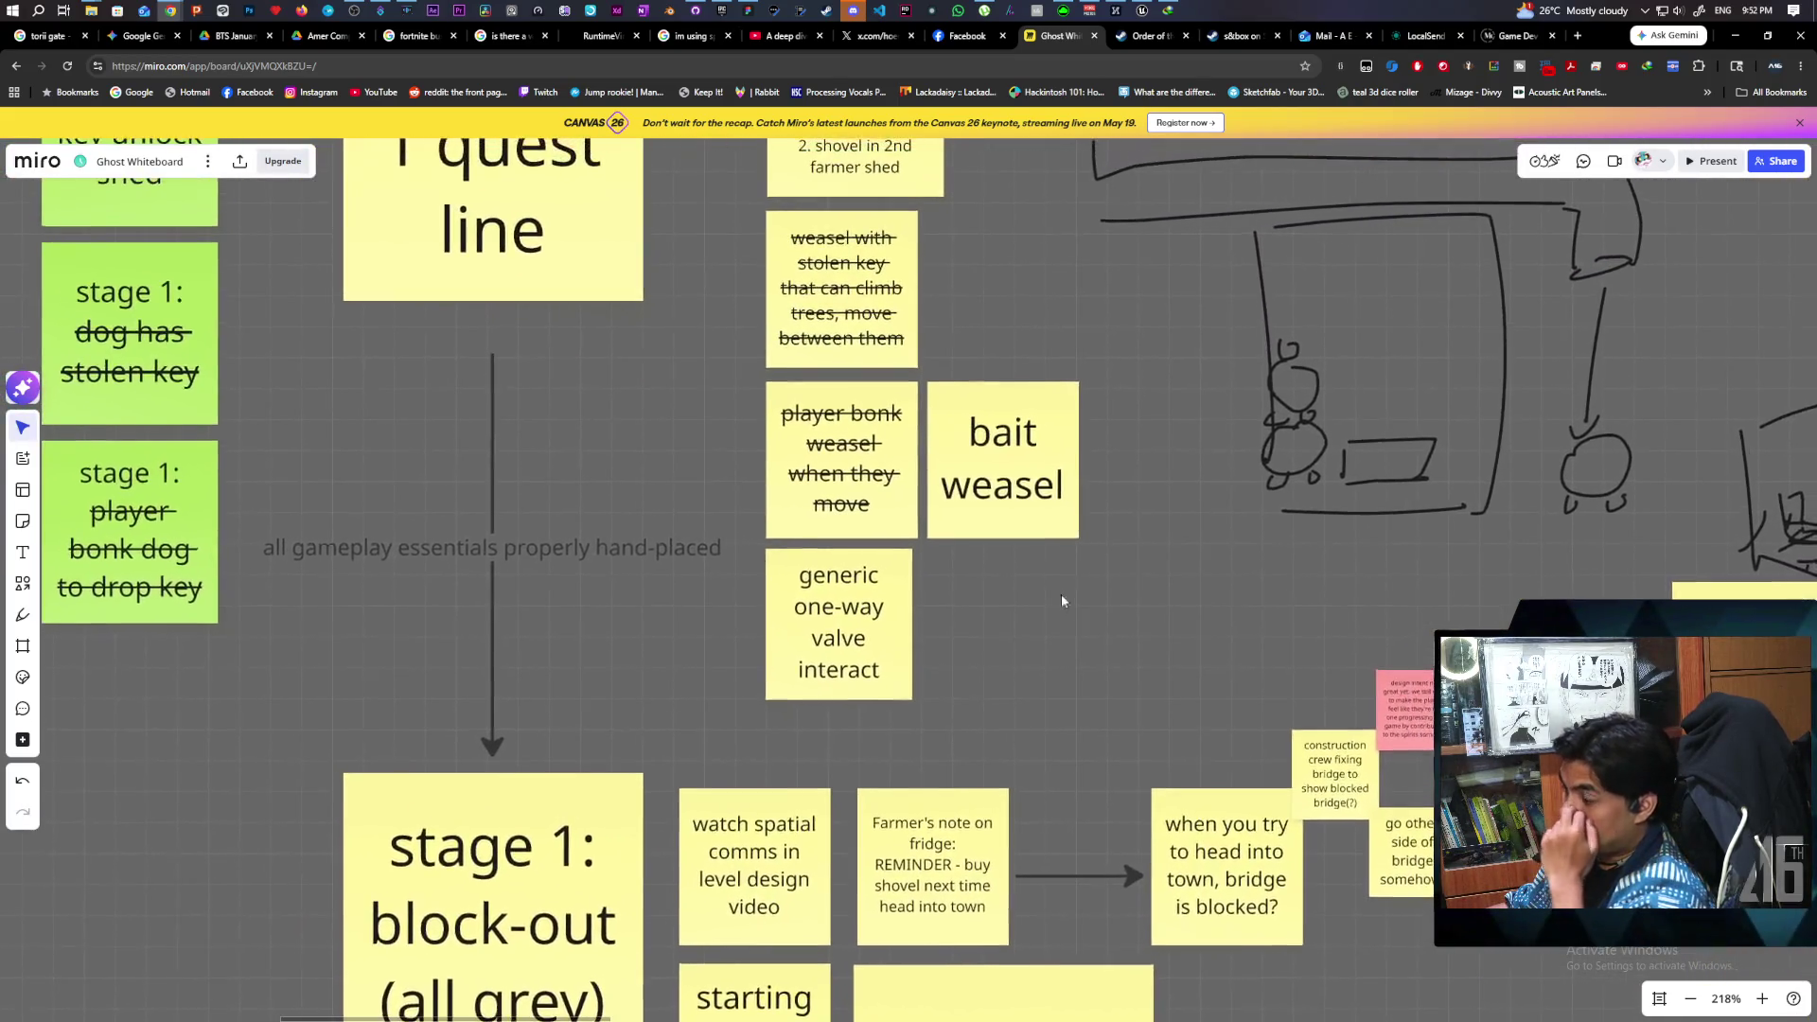
{"action": "scroll", "coordinate": [1059, 594], "scroll_direction": "up", "scroll_amount": 4}
{"action": "left_click_drag", "start_coordinate": [1056, 524], "coordinate": [974, 511]}
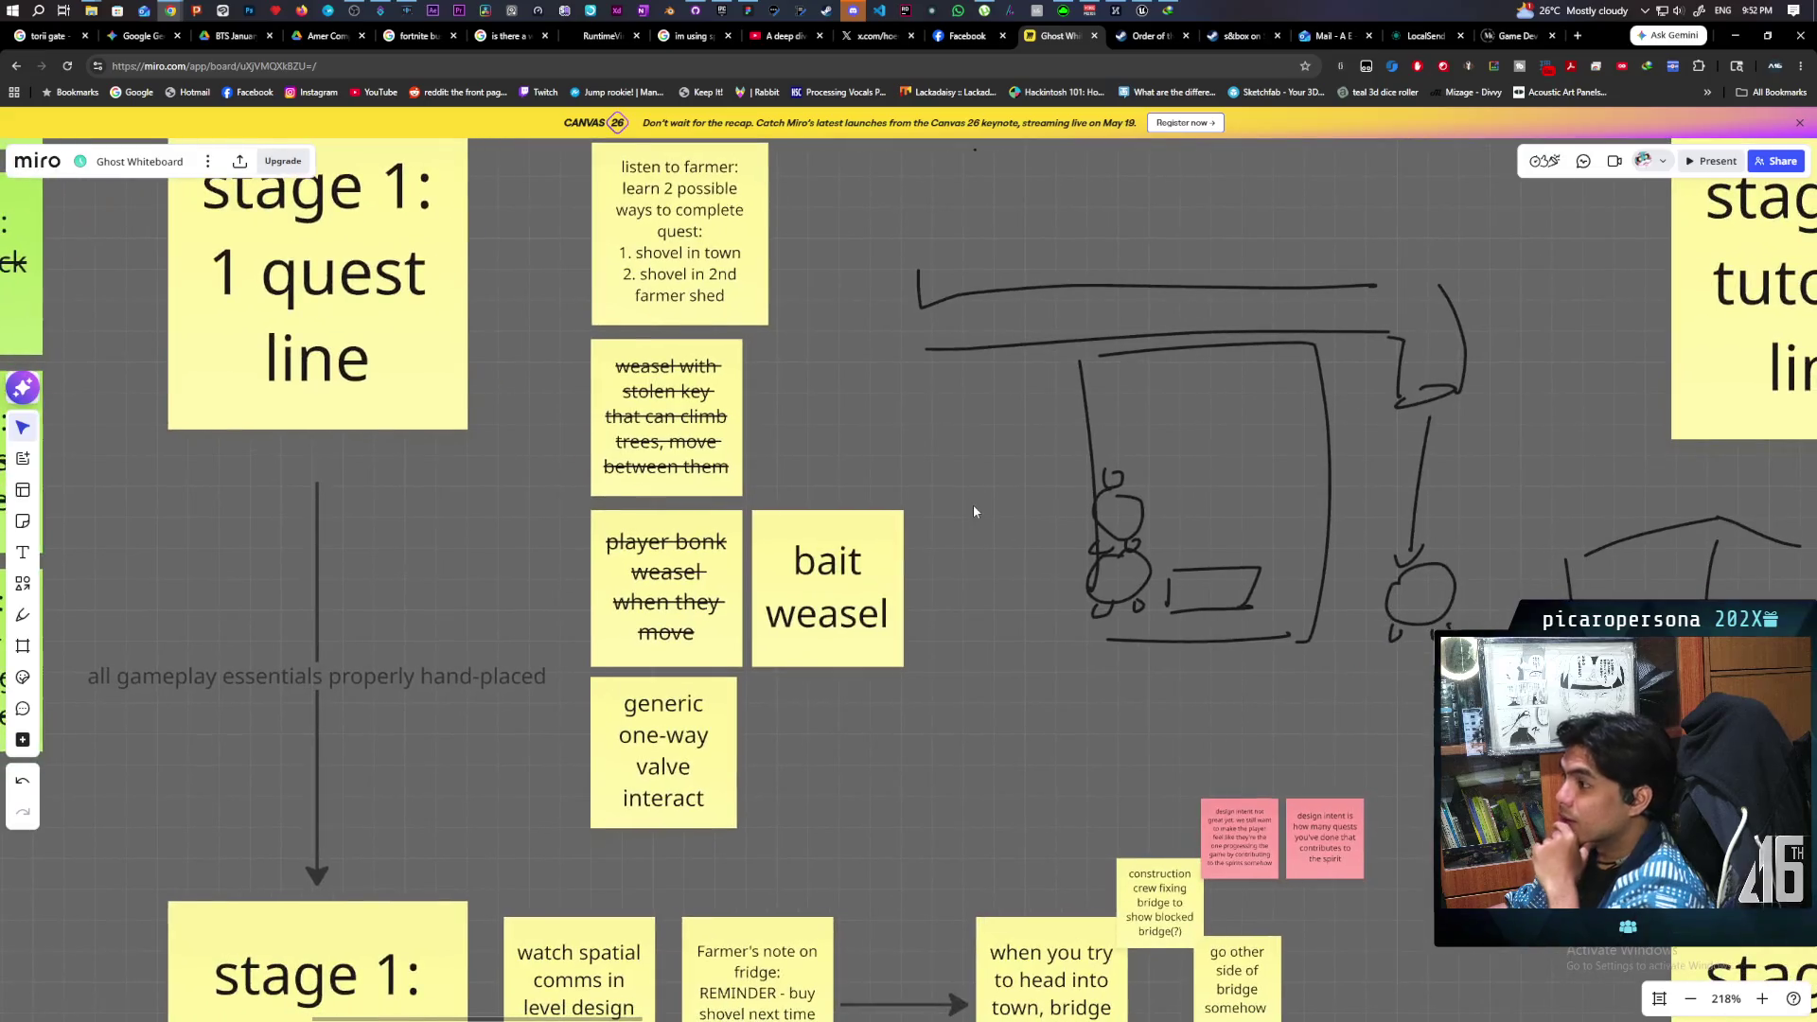
{"action": "scroll", "coordinate": [974, 530], "scroll_direction": "up", "scroll_amount": 1}
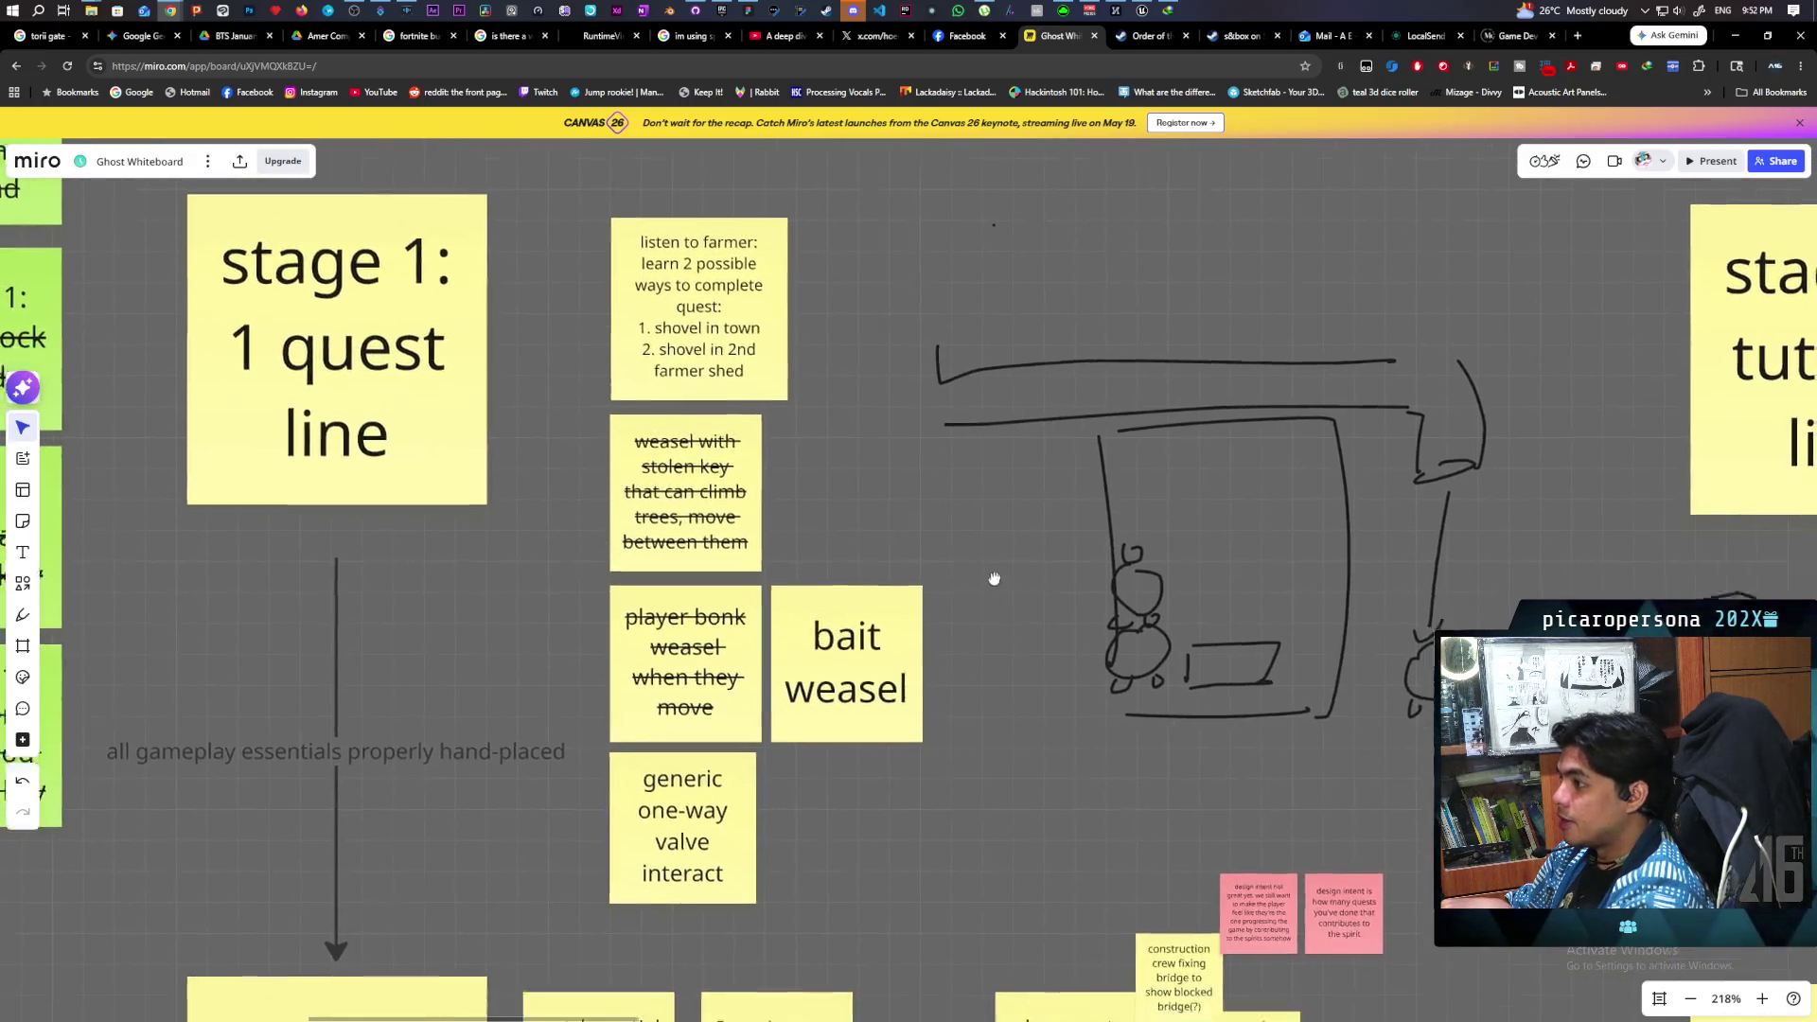
{"action": "scroll", "coordinate": [989, 577], "scroll_direction": "down", "scroll_amount": 5}
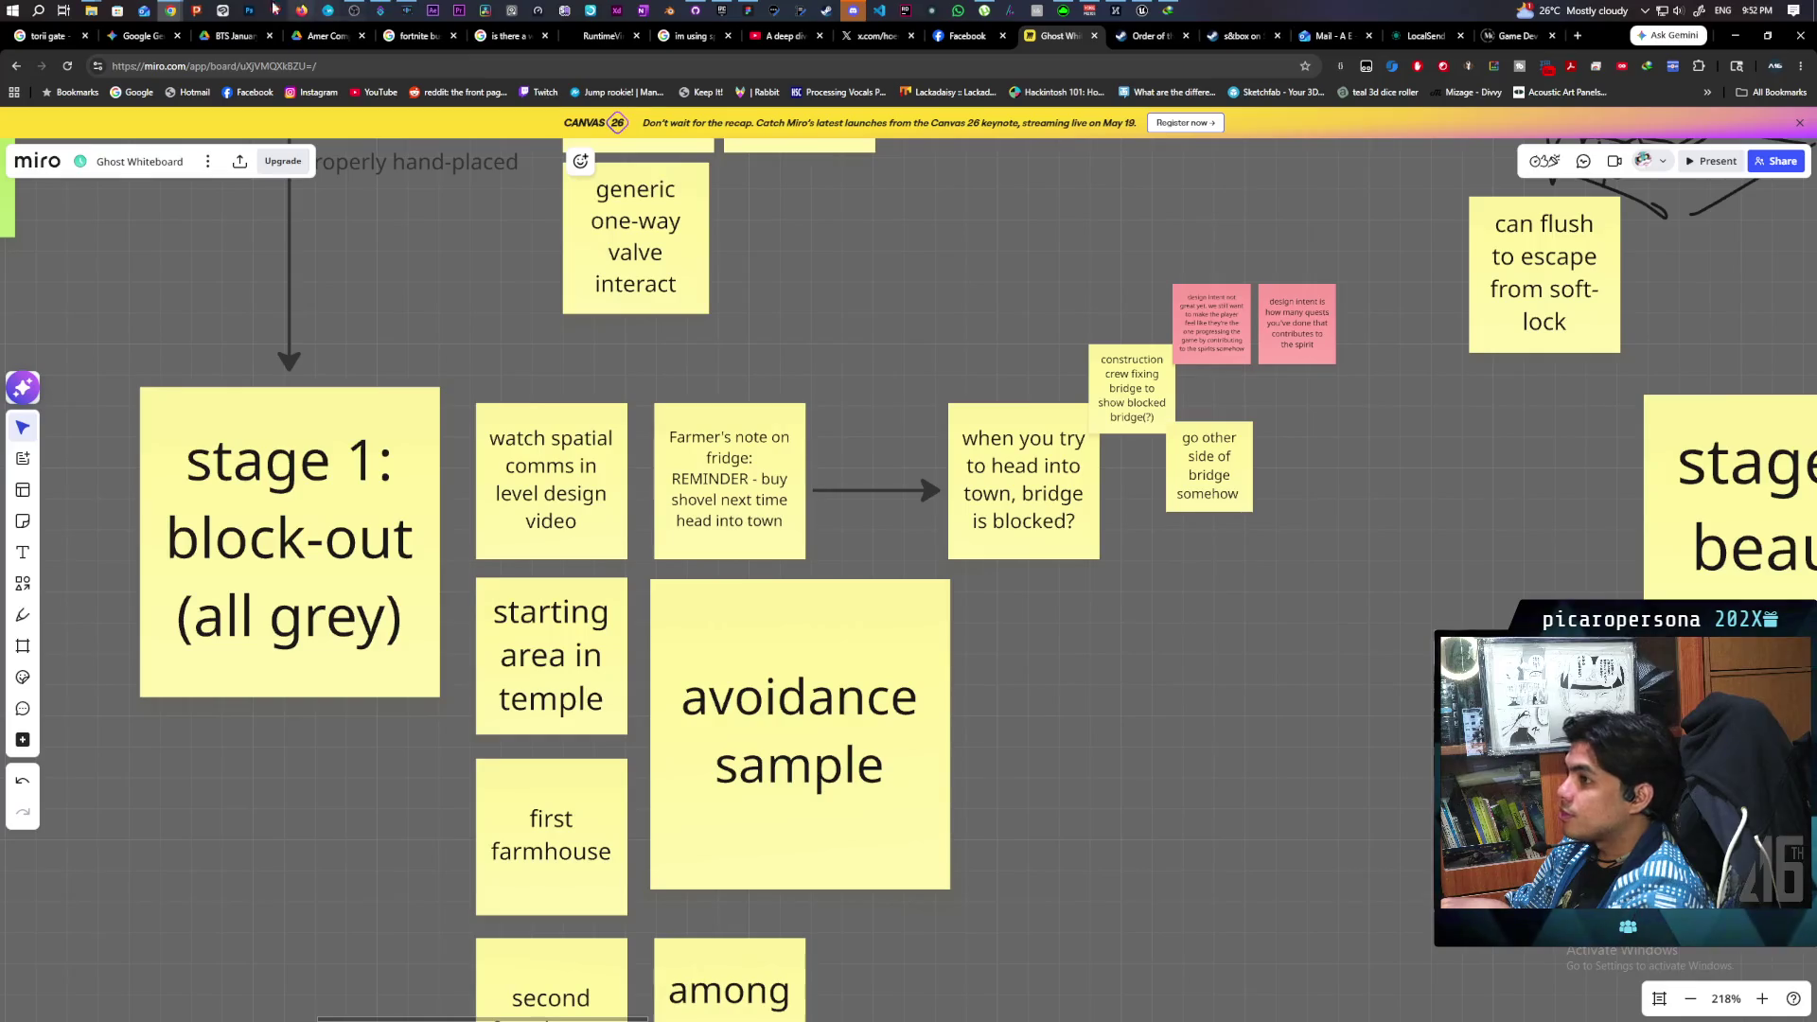
{"action": "mouse_move", "coordinate": [175, 4]}
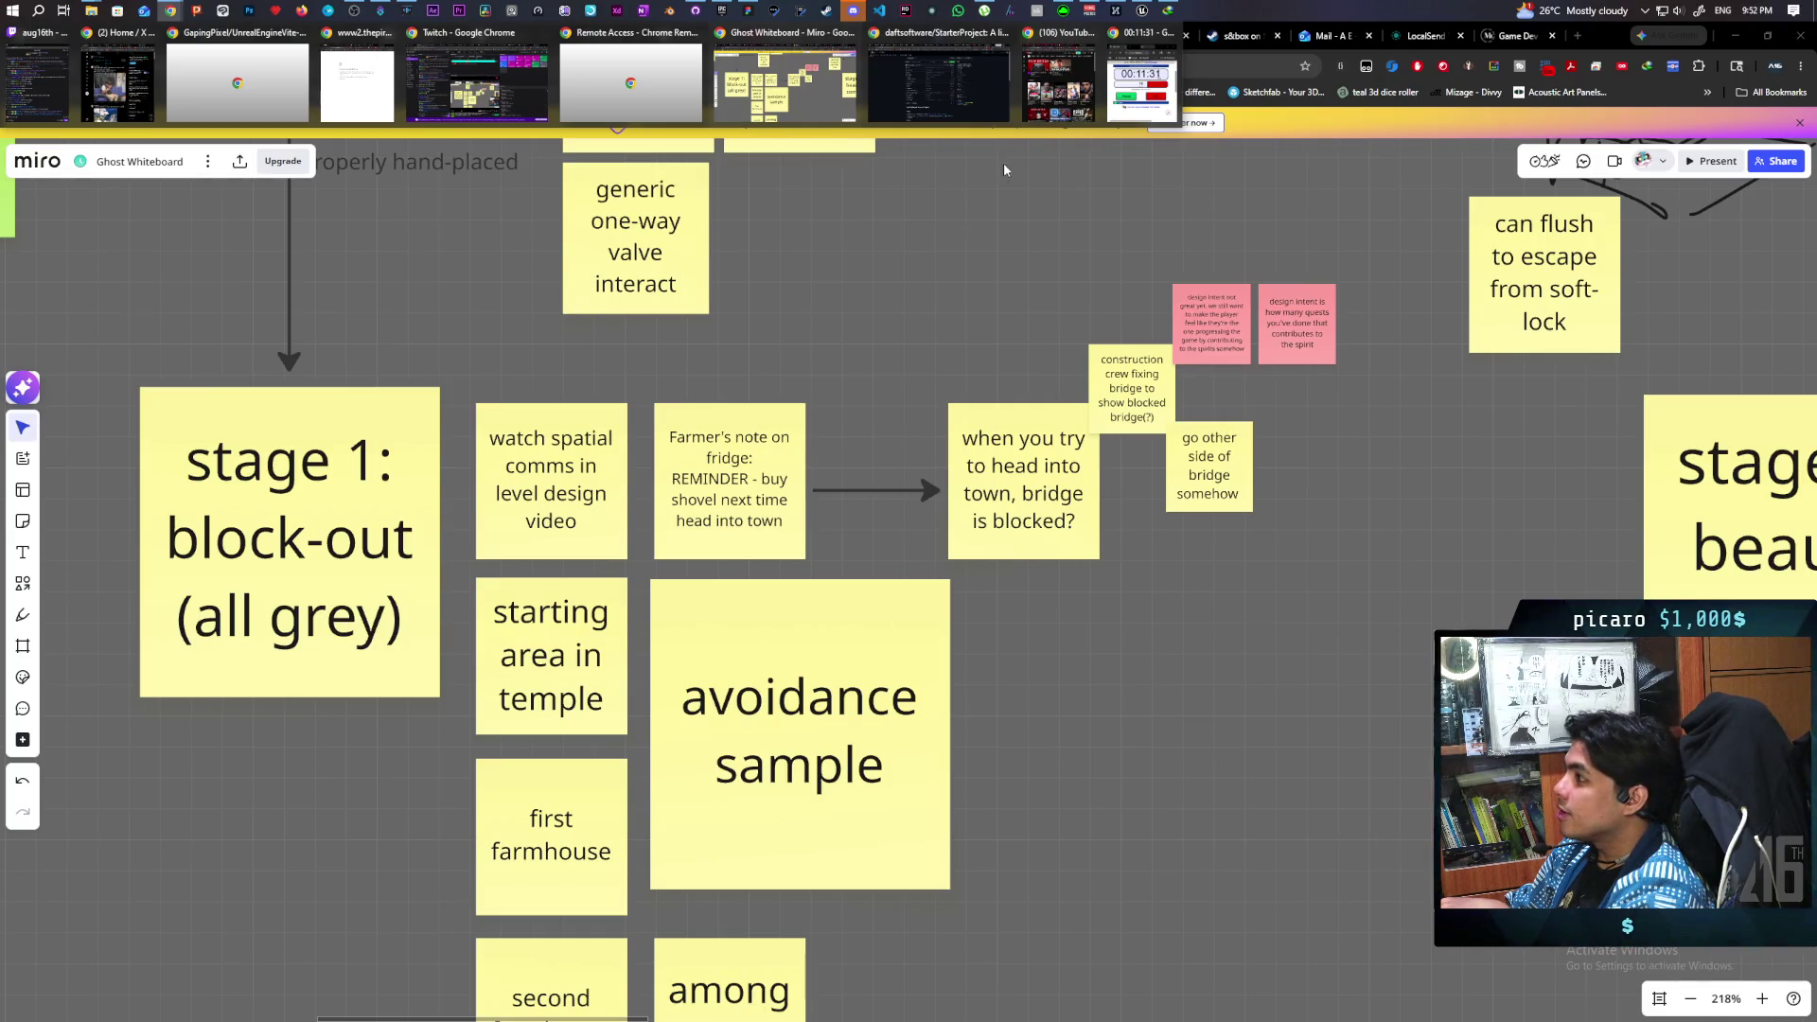
- Bring the YouTube window over Miro, browse the home feed, and switch to the 11:19 video's tab
{"action": "left_click", "coordinate": [1058, 85]}
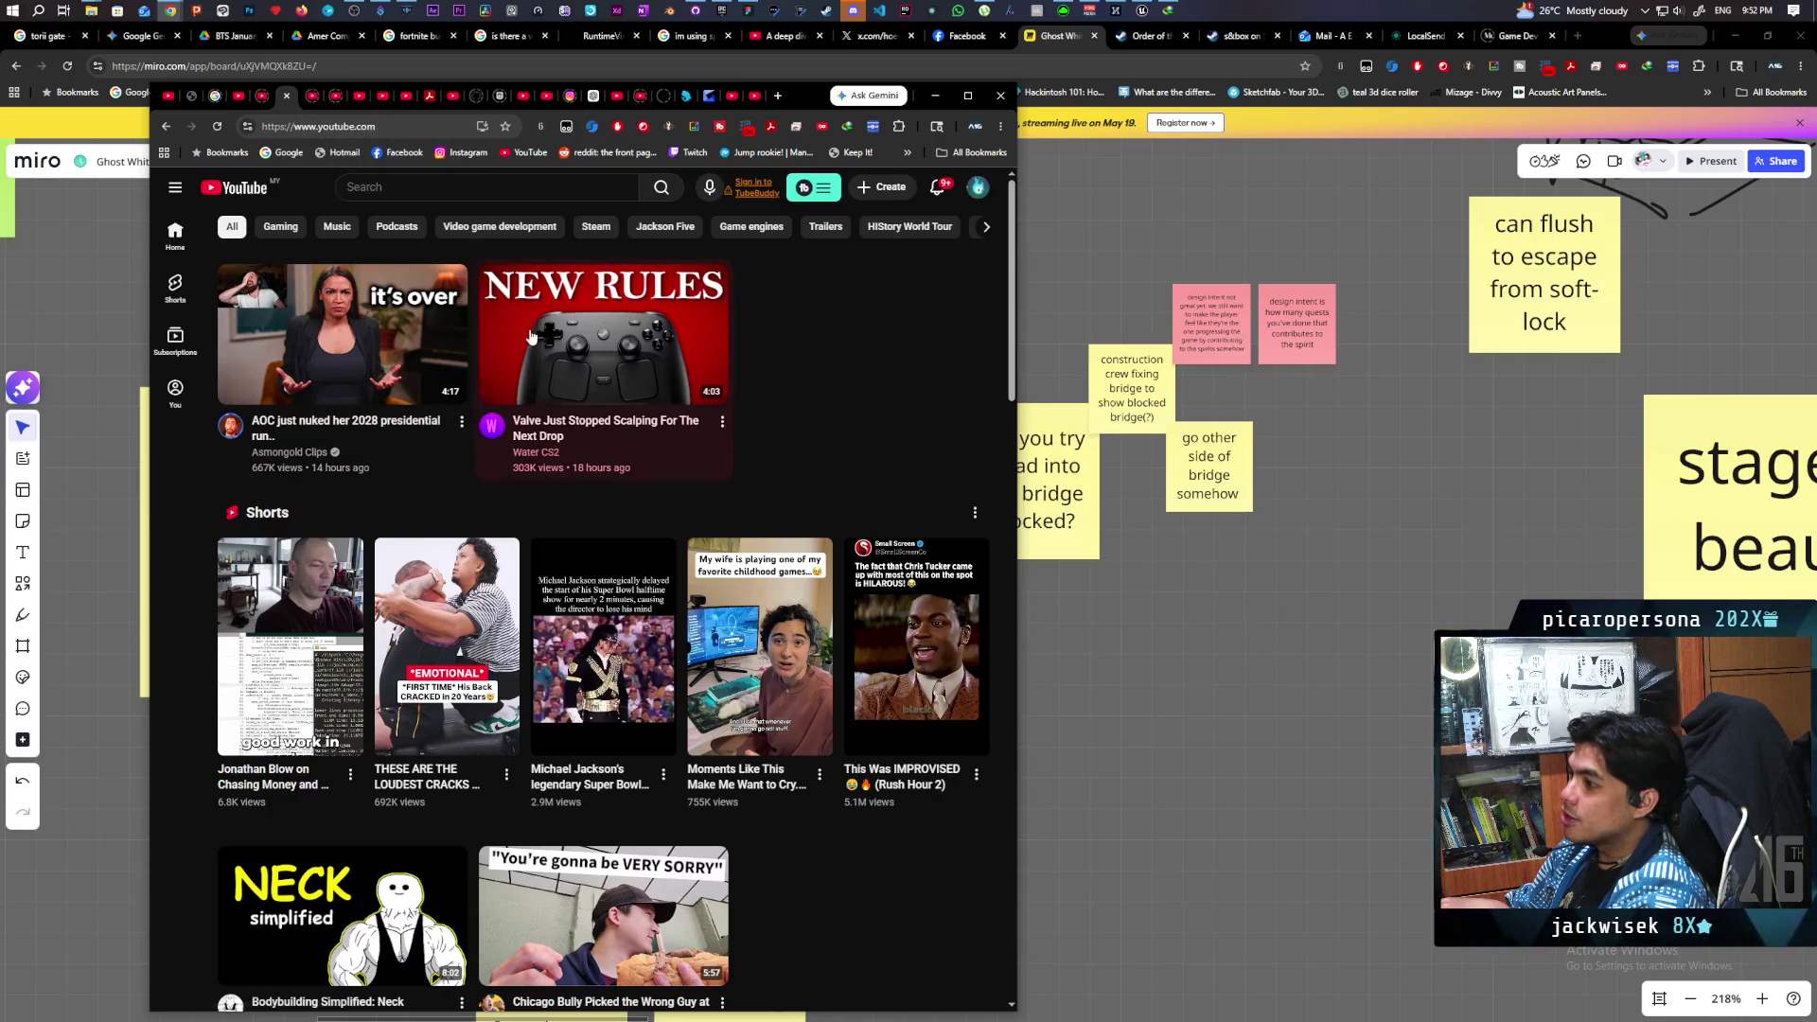
{"action": "scroll", "coordinate": [851, 400], "scroll_direction": "down", "scroll_amount": 2}
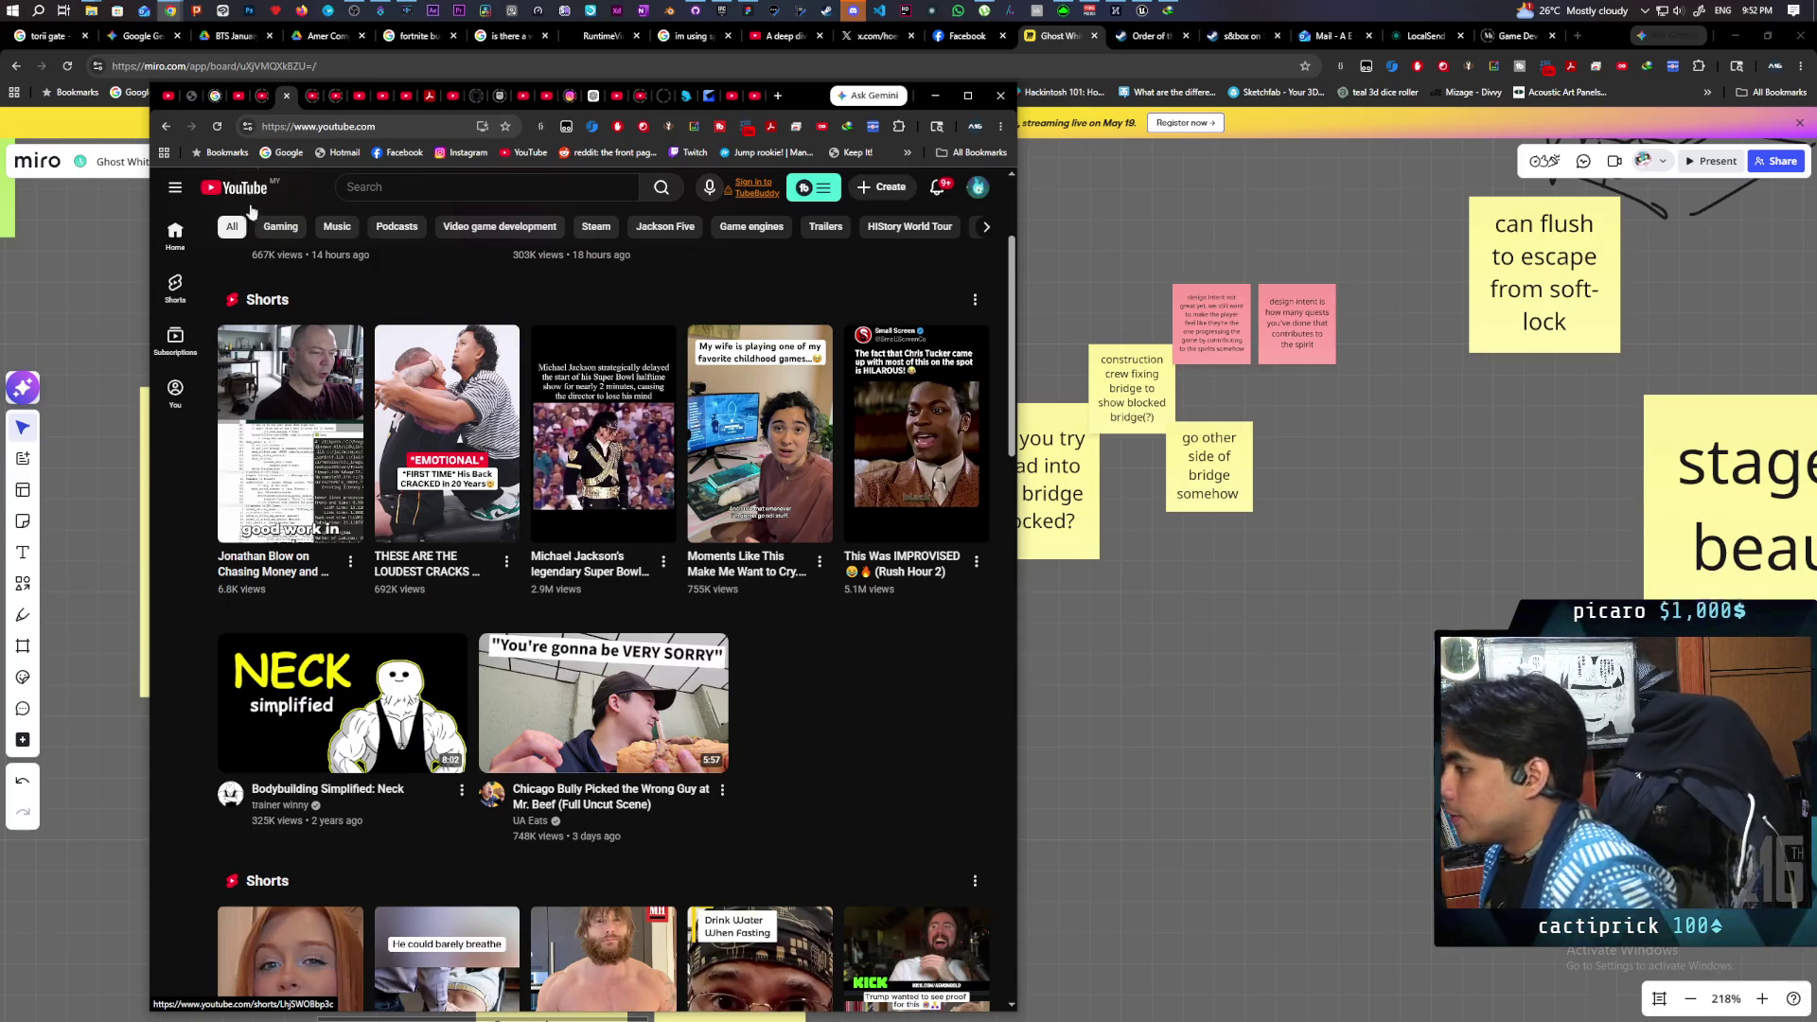
{"action": "scroll", "coordinate": [229, 197], "scroll_direction": "up", "scroll_amount": 2}
{"action": "left_click", "coordinate": [310, 98]}
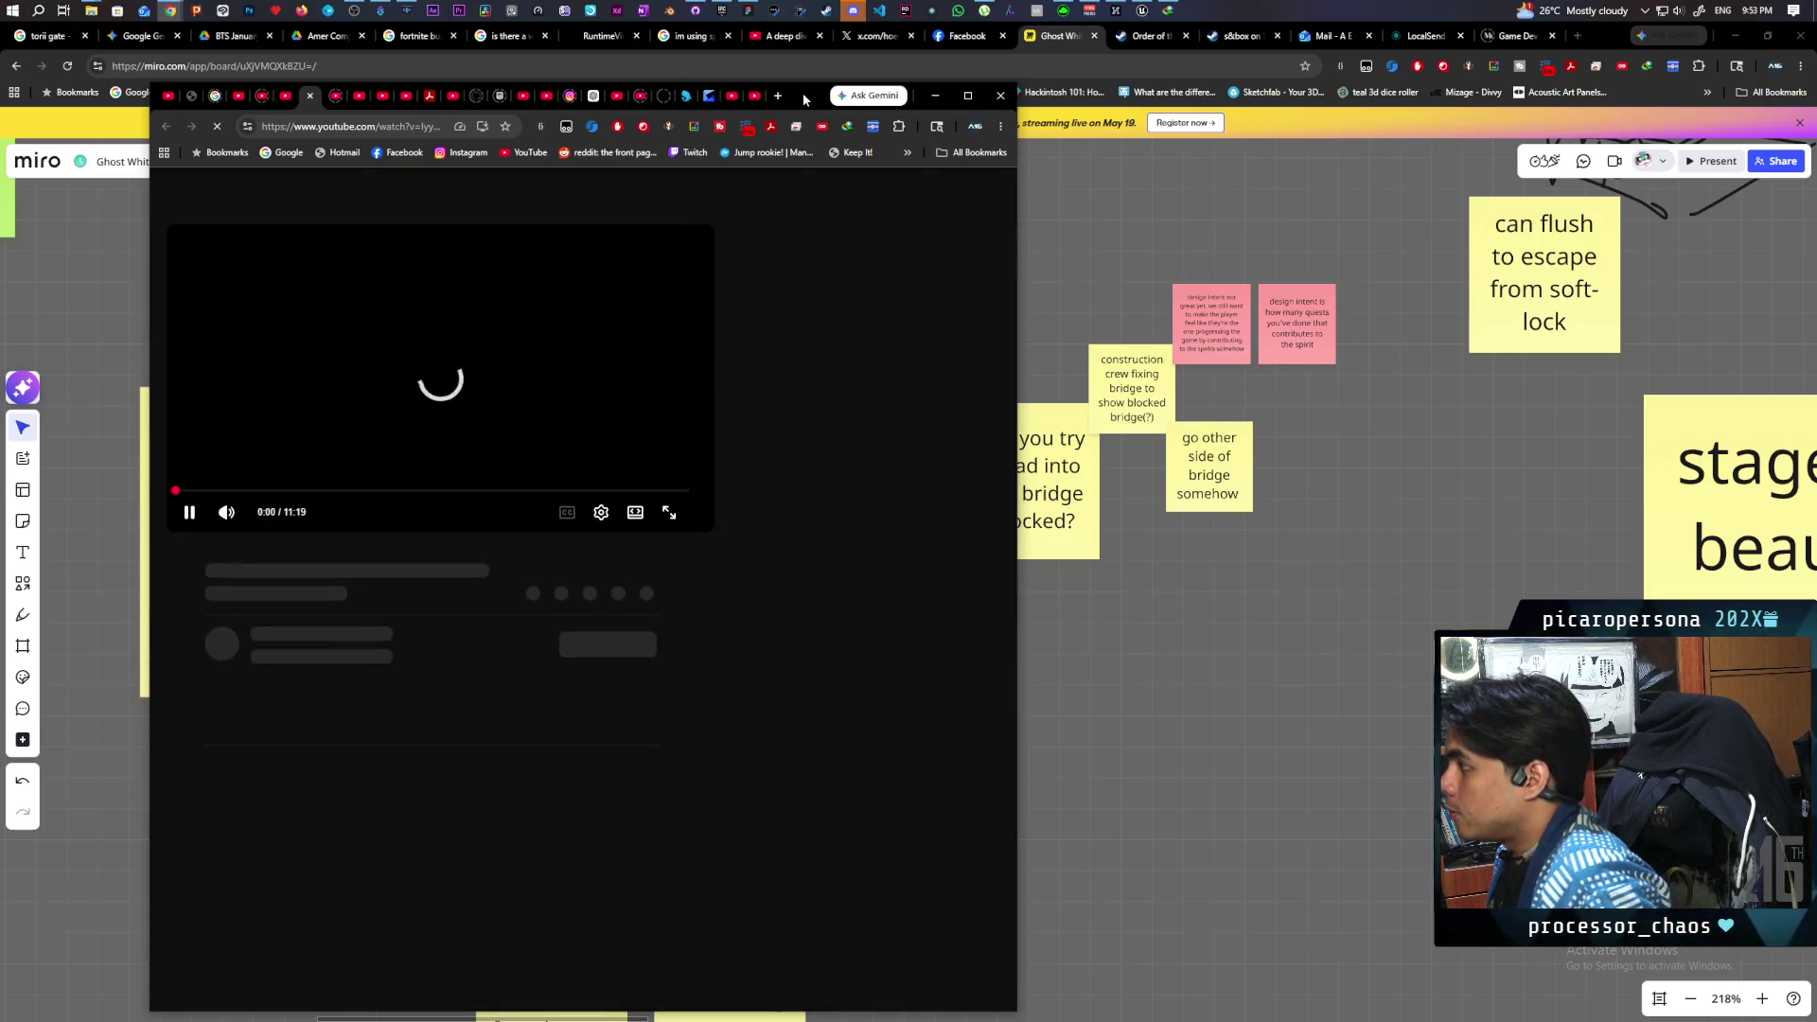
- Watch "3 Years of Game Development in 11 minutes (+ Revenue)" maximized, pausing and rewinding to replay sections
{"action": "double_click", "coordinate": [797, 95]}
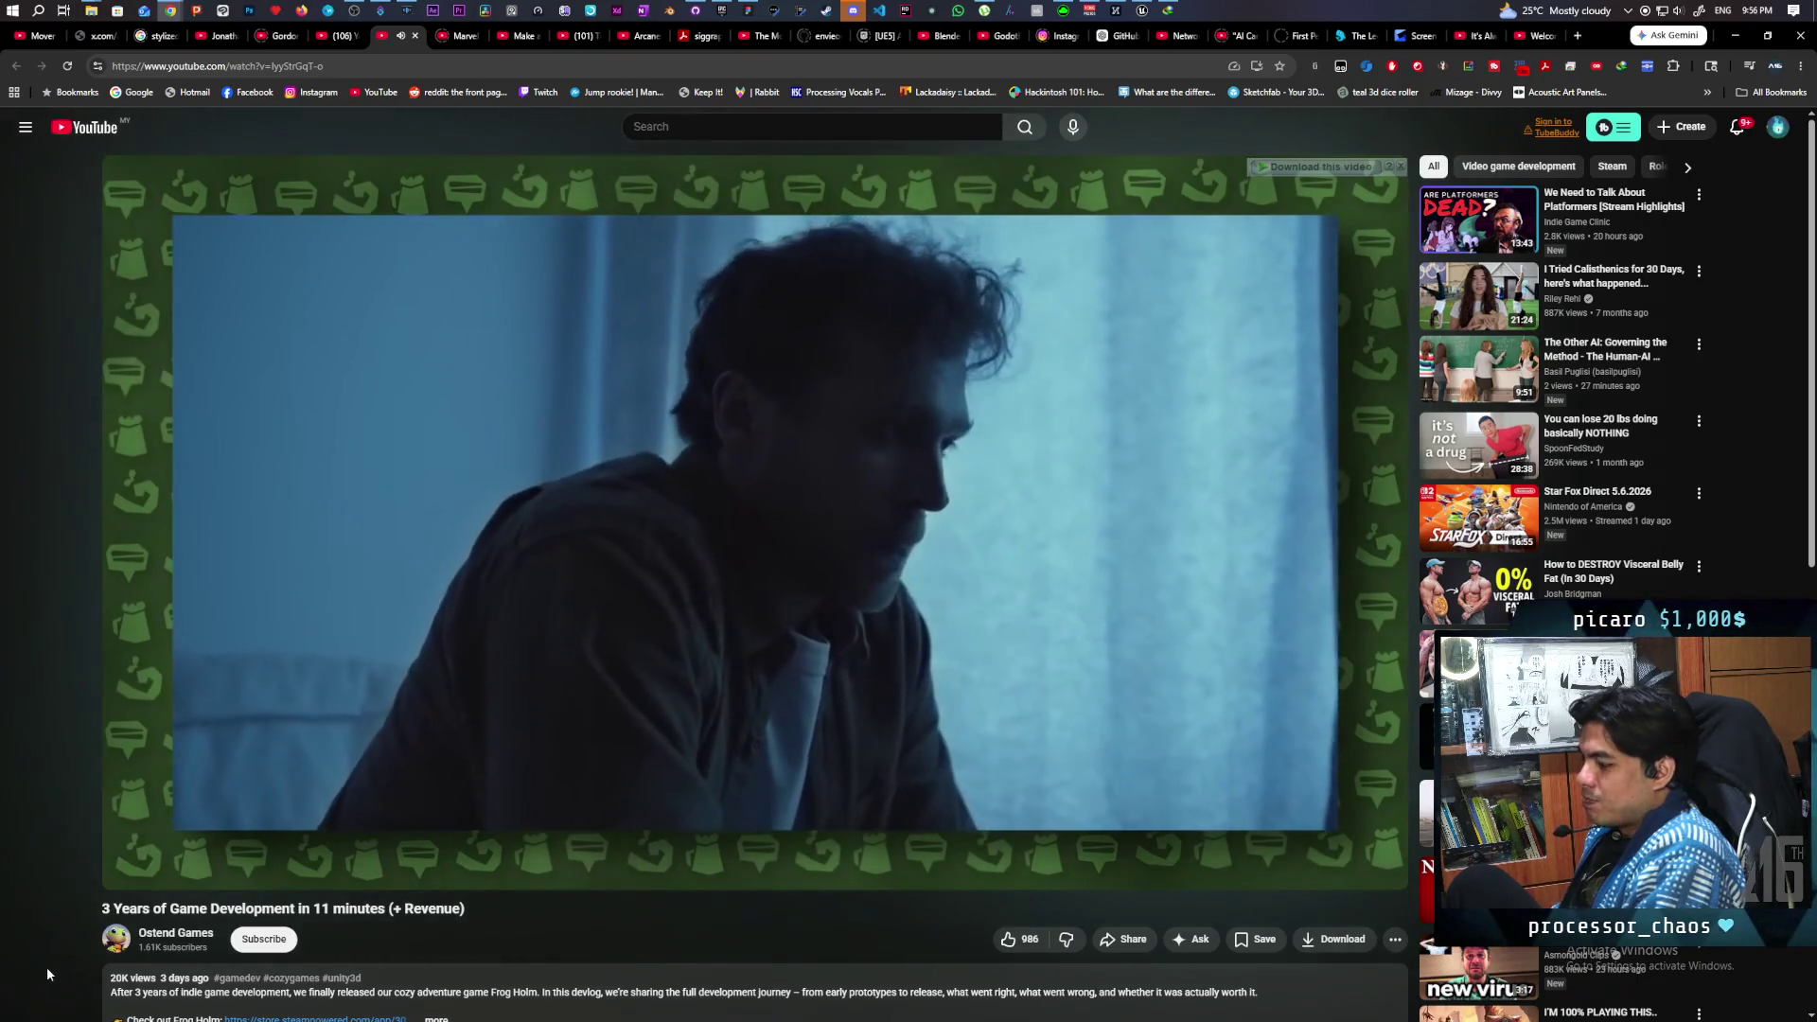
{"action": "key", "text": "space"}
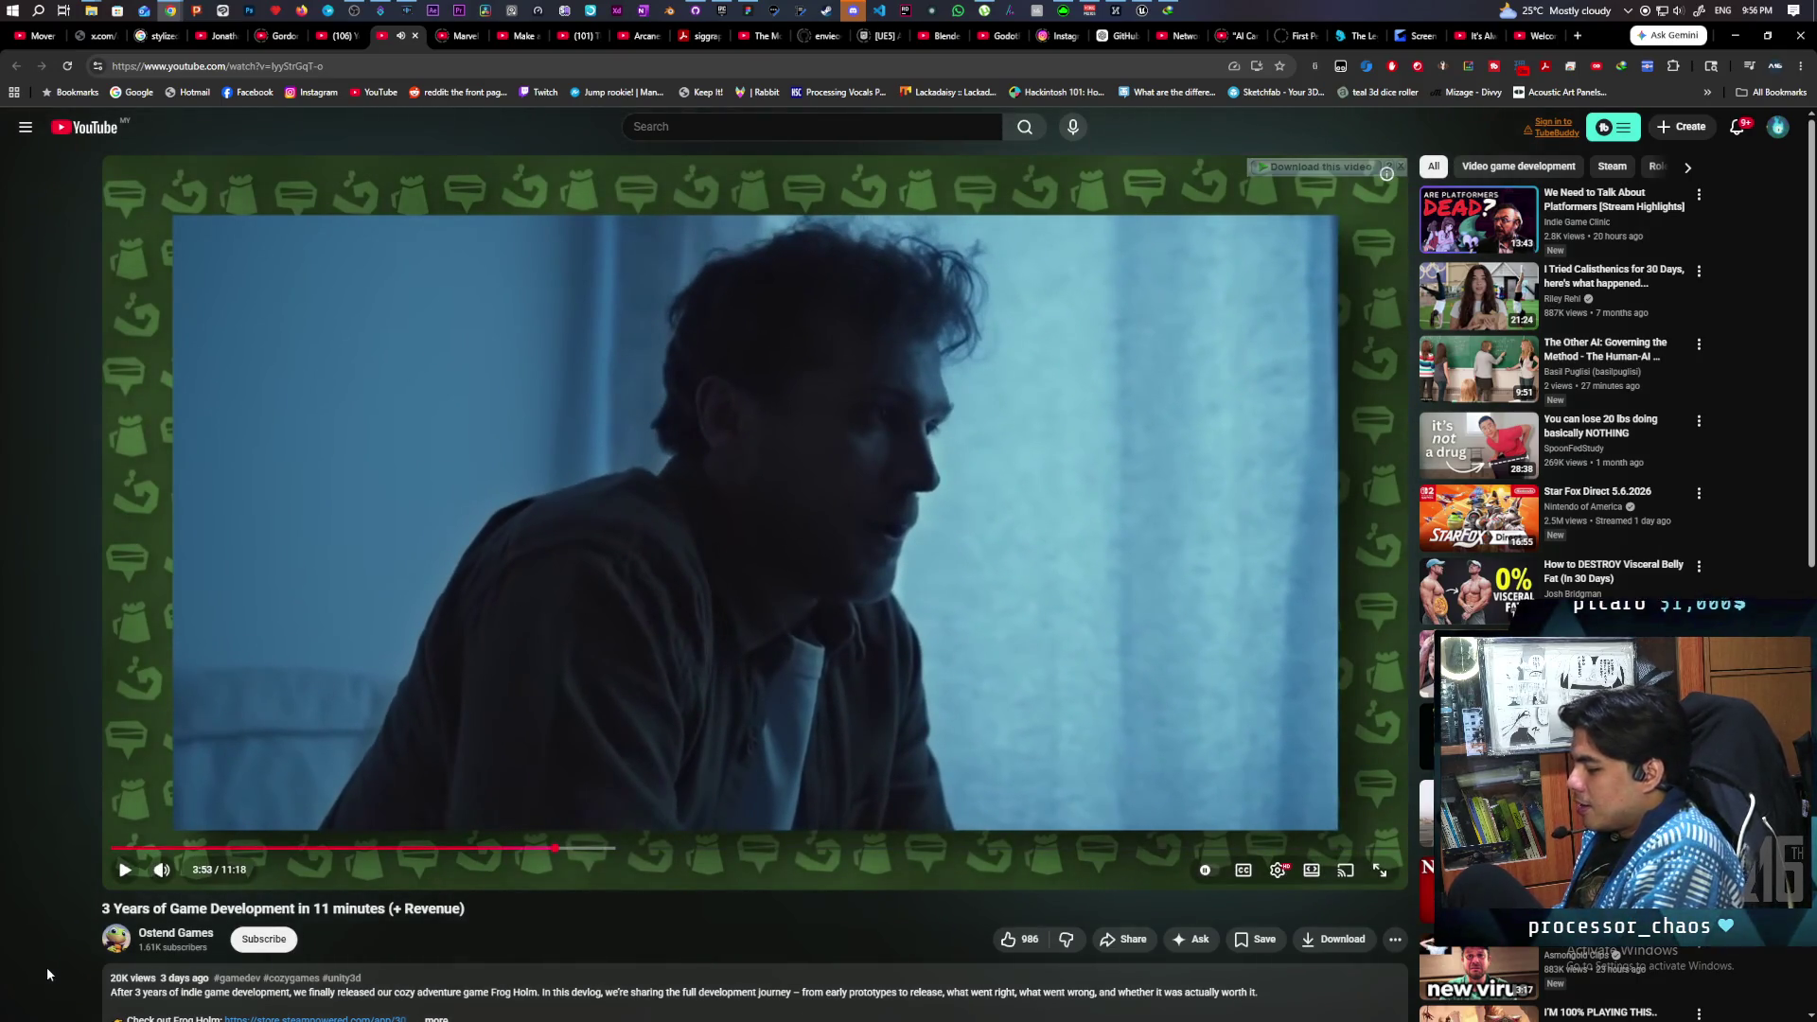
{"action": "key", "text": "j"}
{"action": "key", "text": "j"}
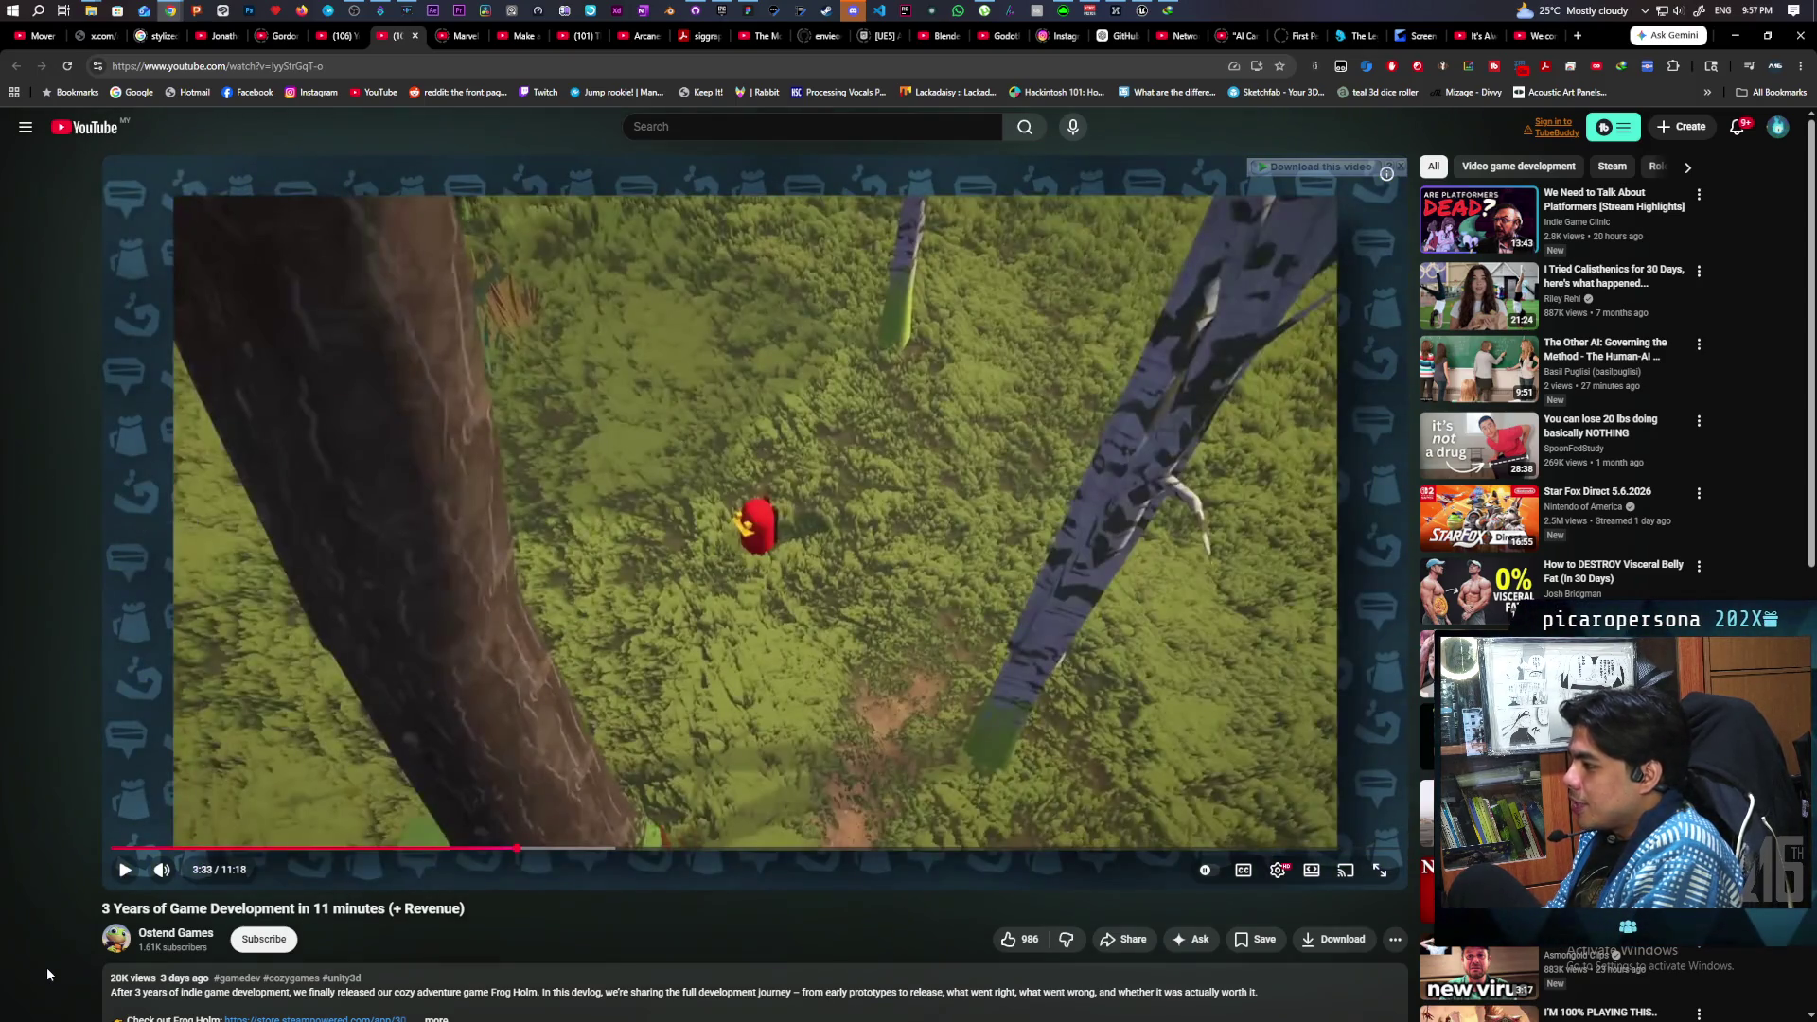
{"action": "key", "text": "j"}
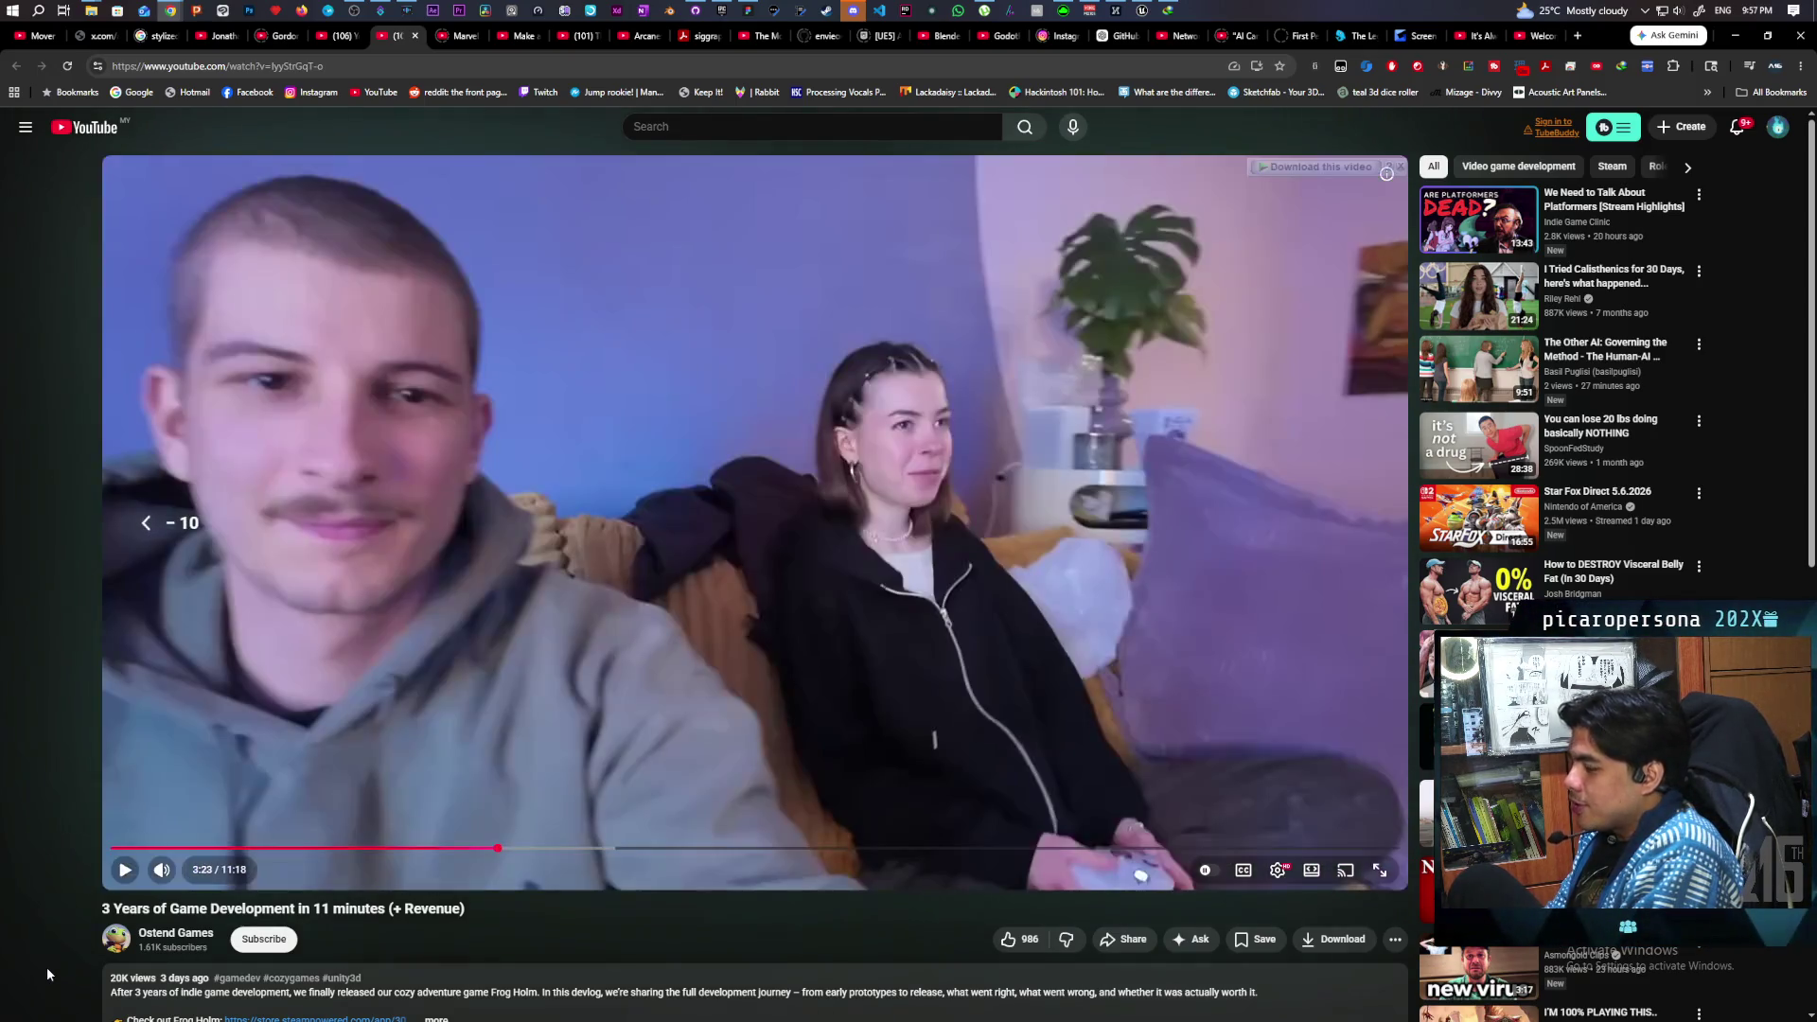
{"action": "key", "text": "k"}
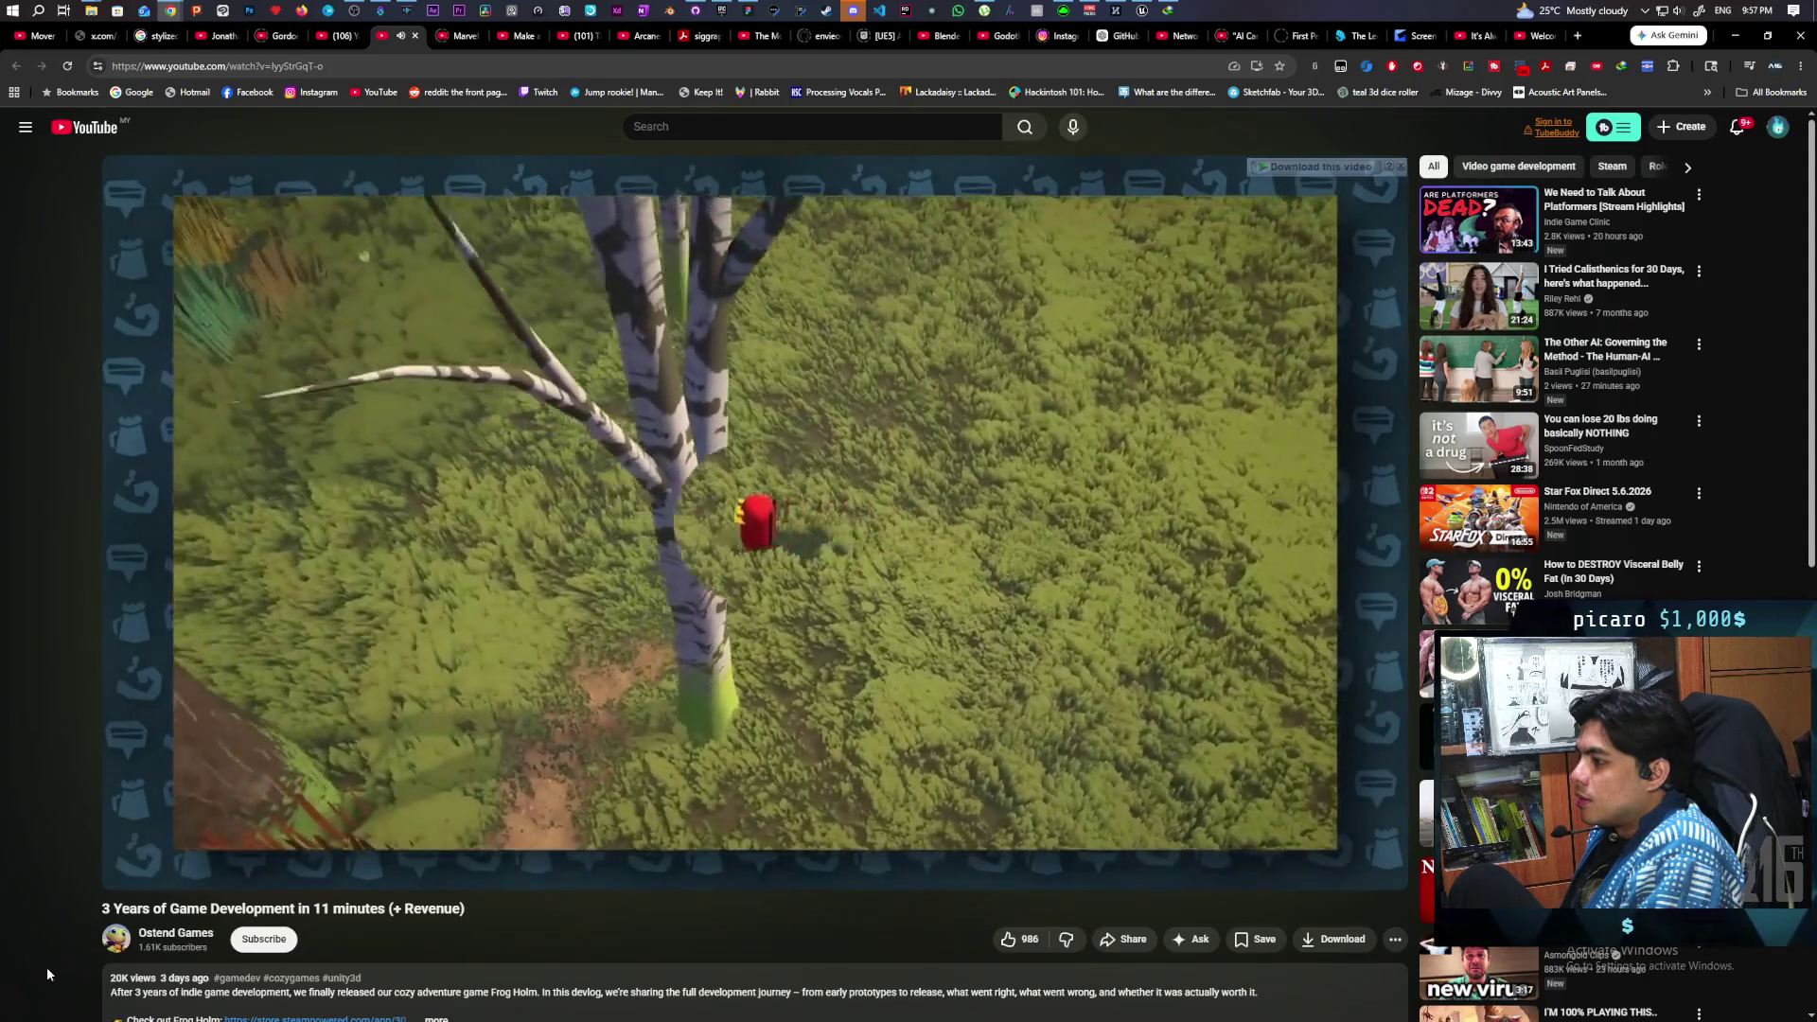
{"action": "key", "text": "space"}
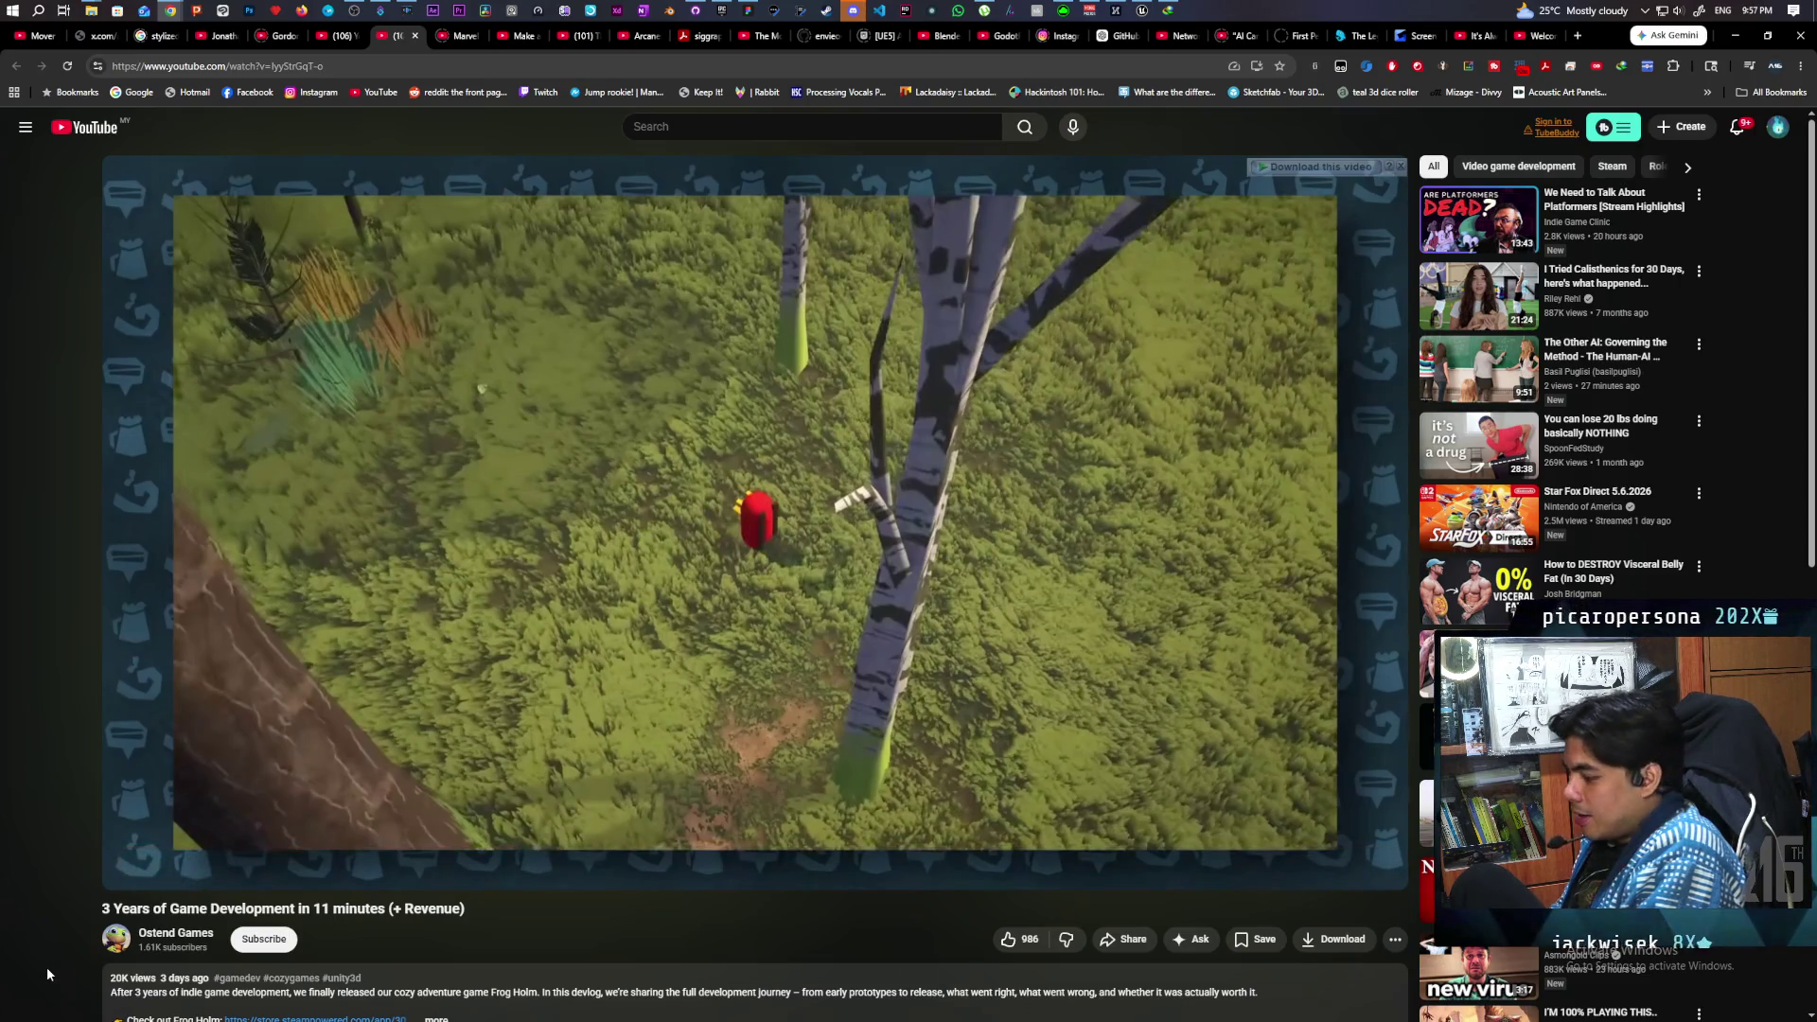
{"action": "key", "text": "j"}
{"action": "key", "text": "j"}
{"action": "key", "text": "j"}
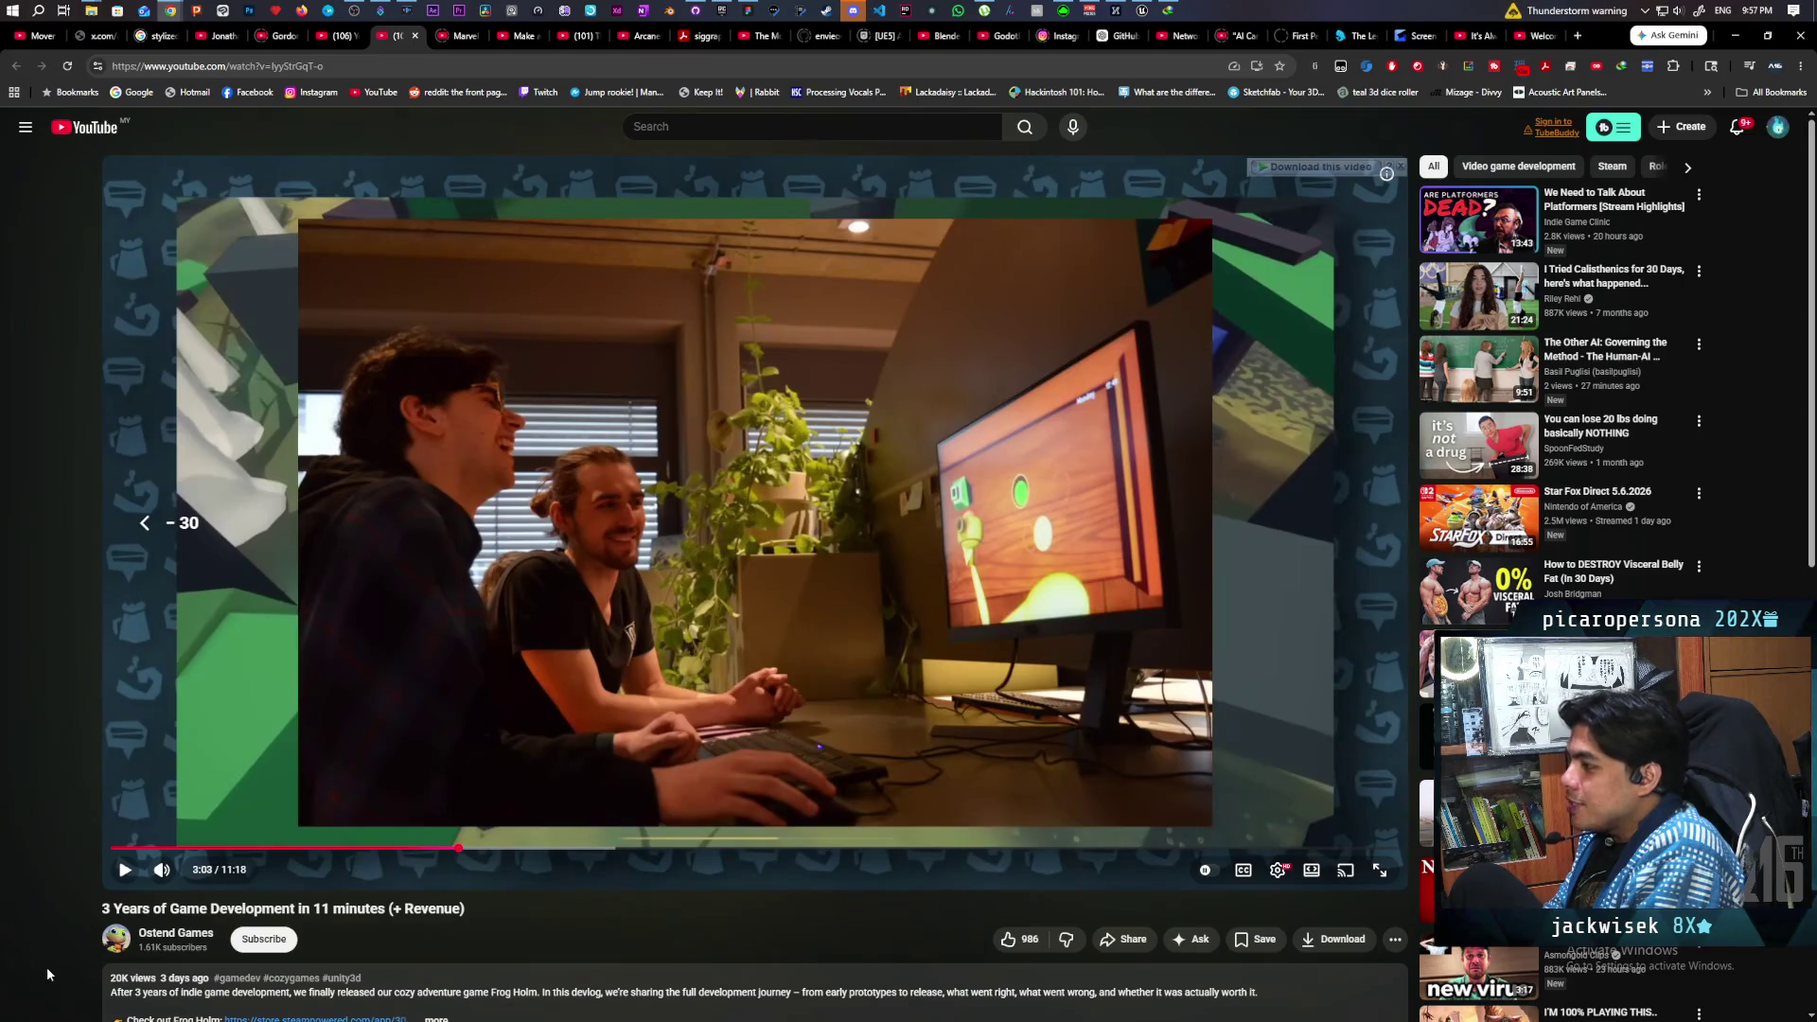
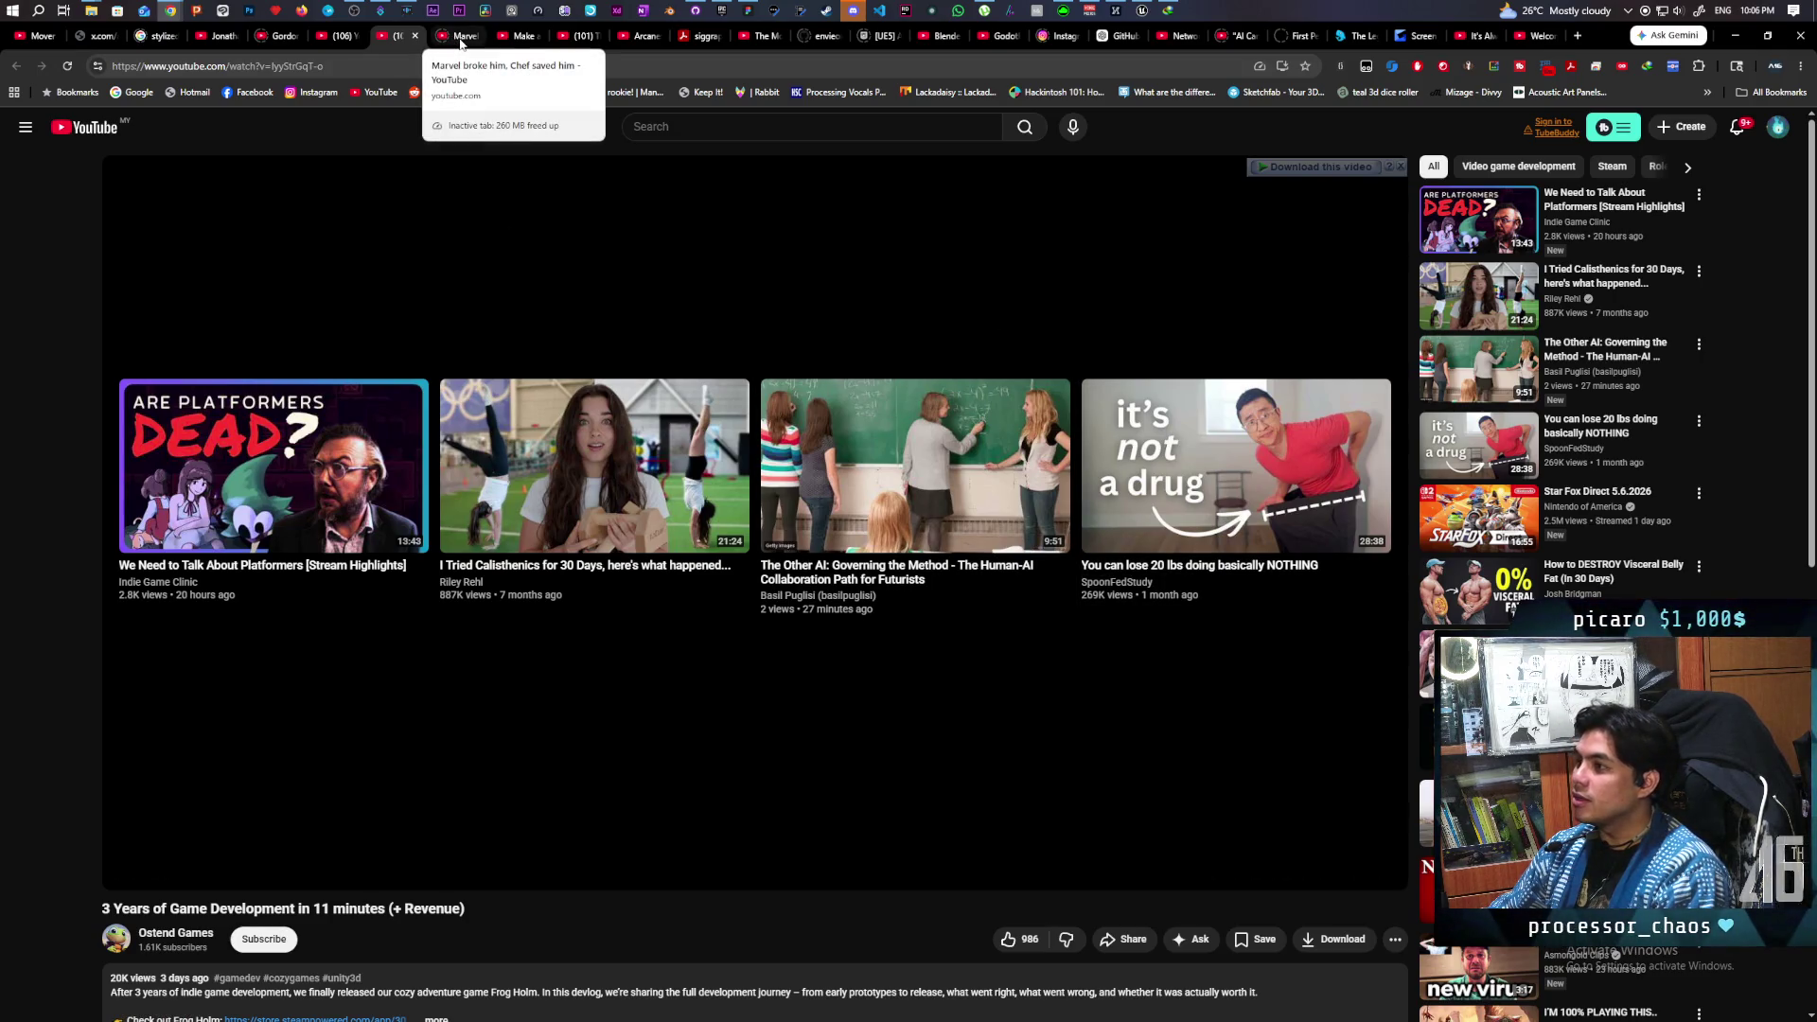
- Close the game development tab, pause the Marvel video, and browse the YouTube home feed
{"action": "left_click", "coordinate": [414, 35]}
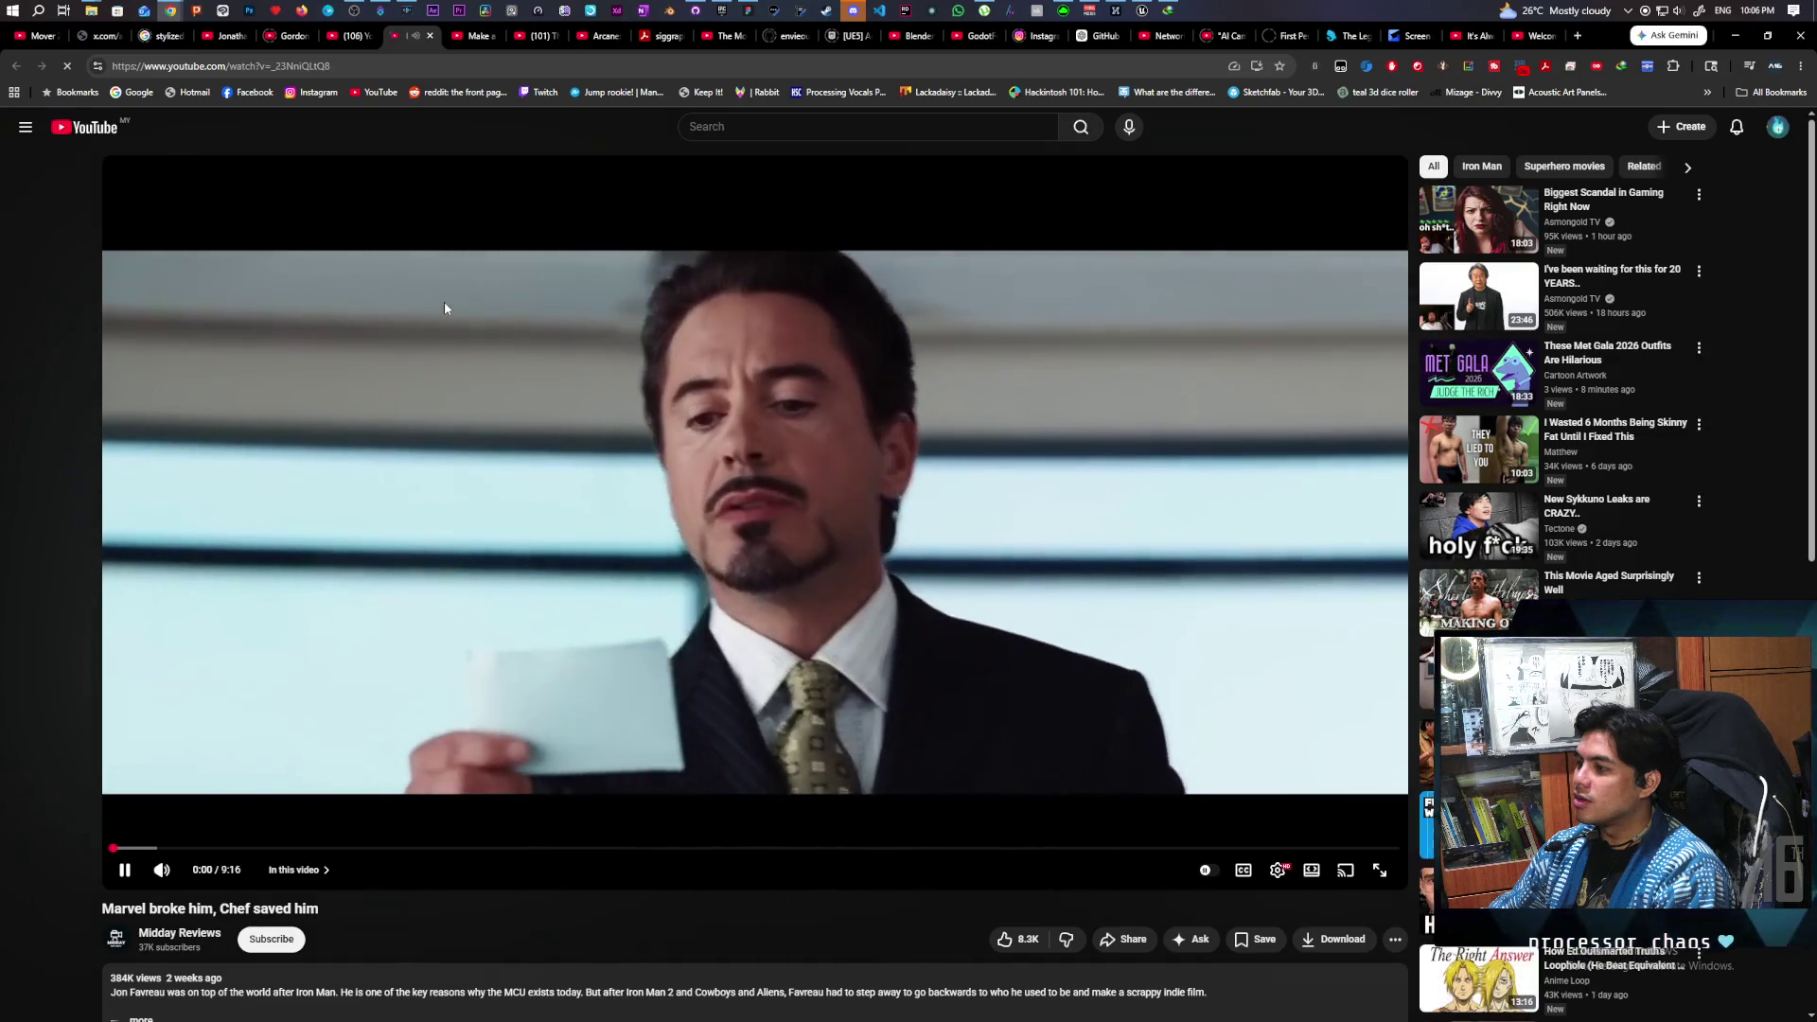
{"action": "left_click", "coordinate": [445, 308]}
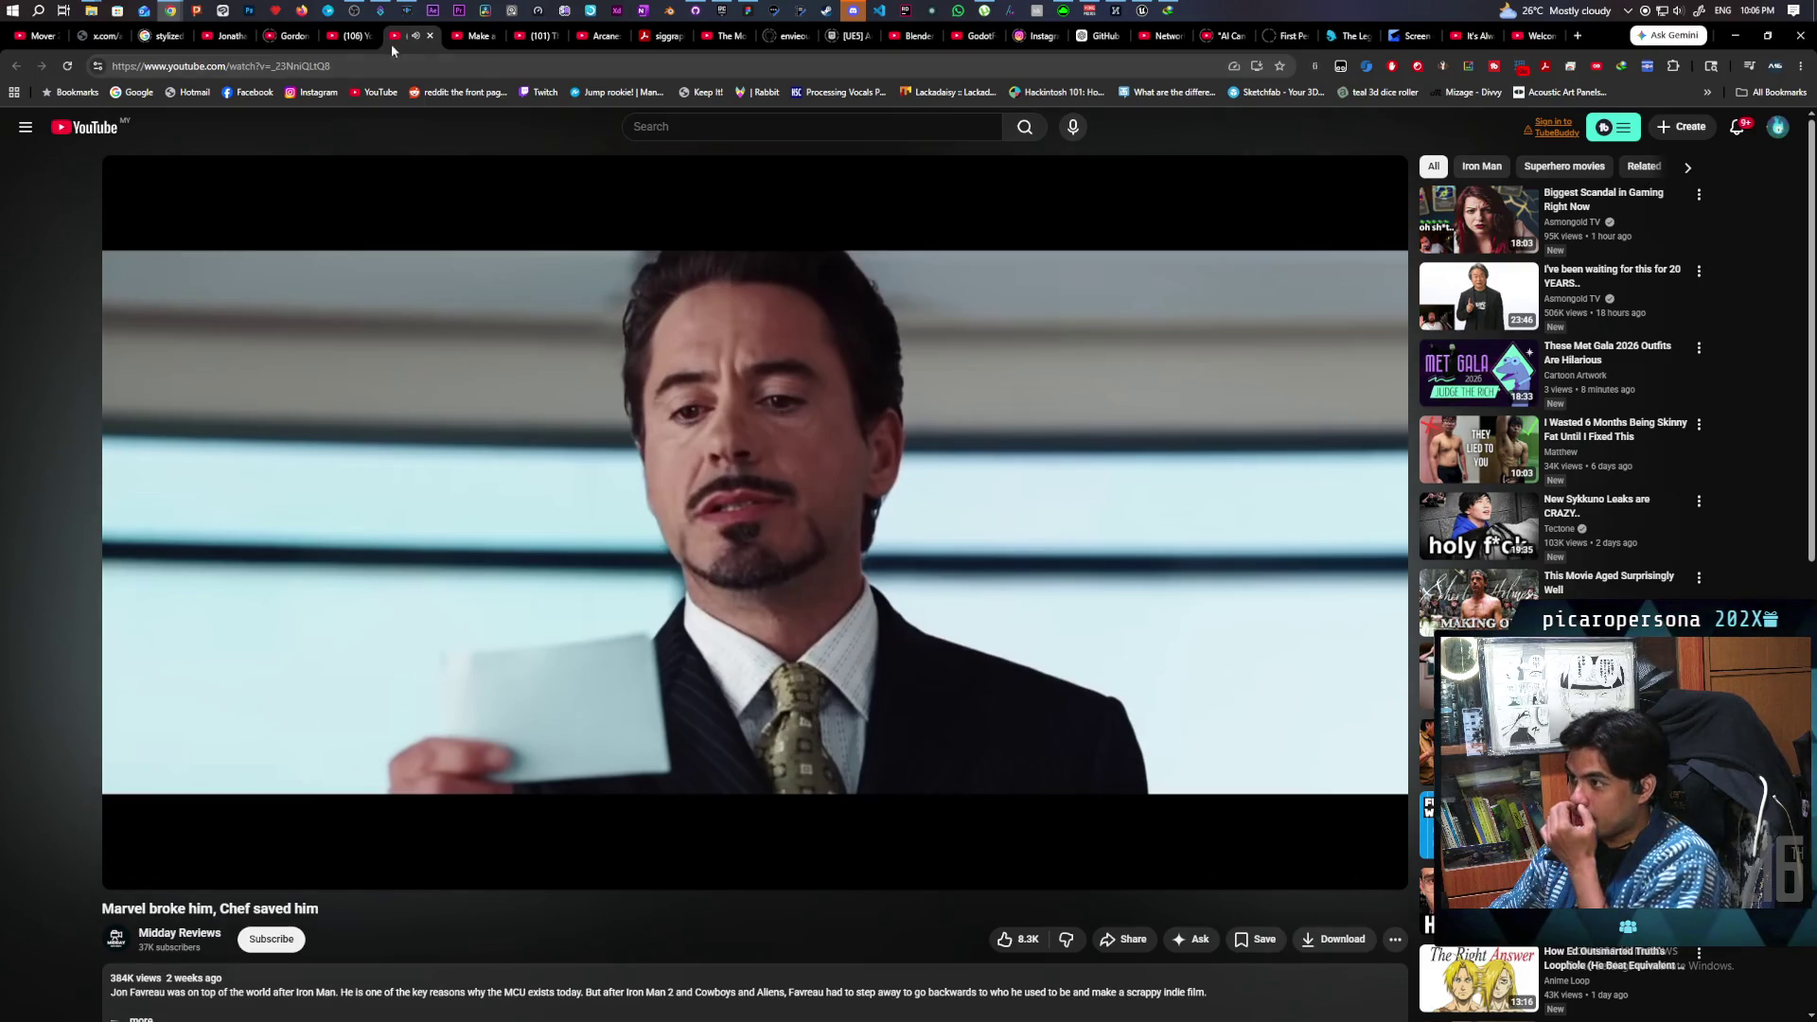
{"action": "mouse_move", "coordinate": [468, 40]}
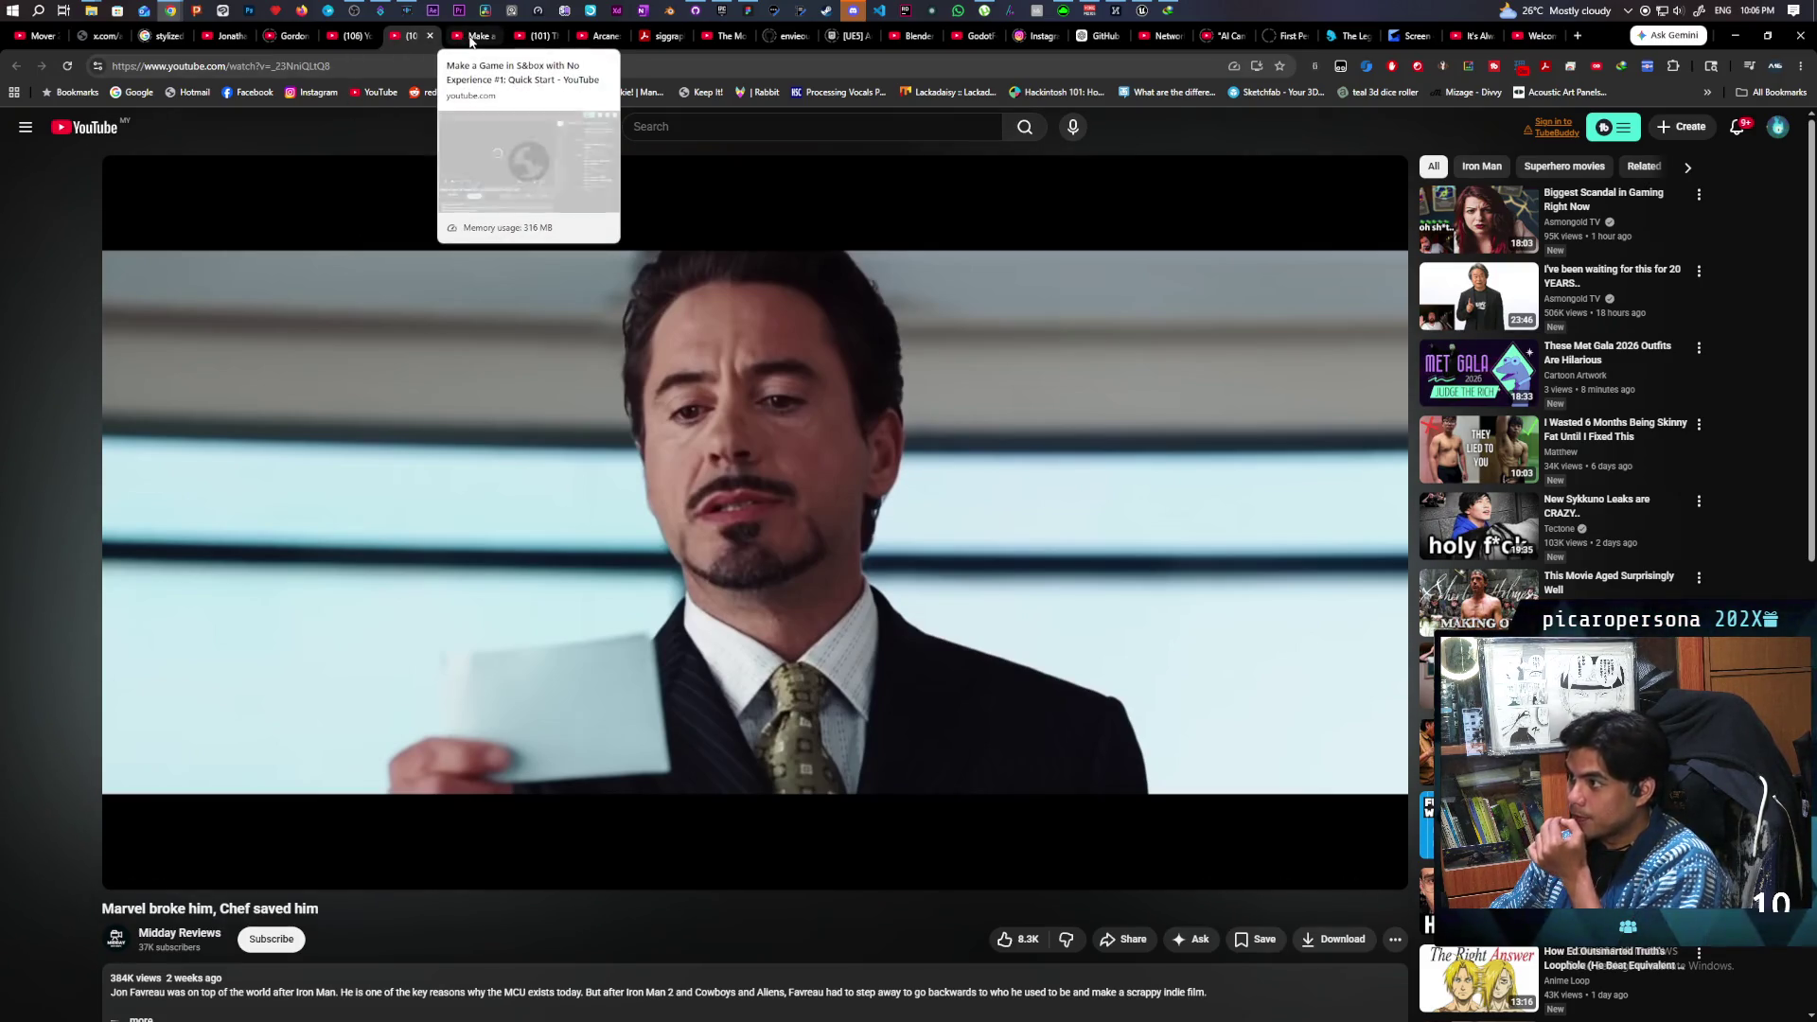
{"action": "left_click", "coordinate": [348, 36]}
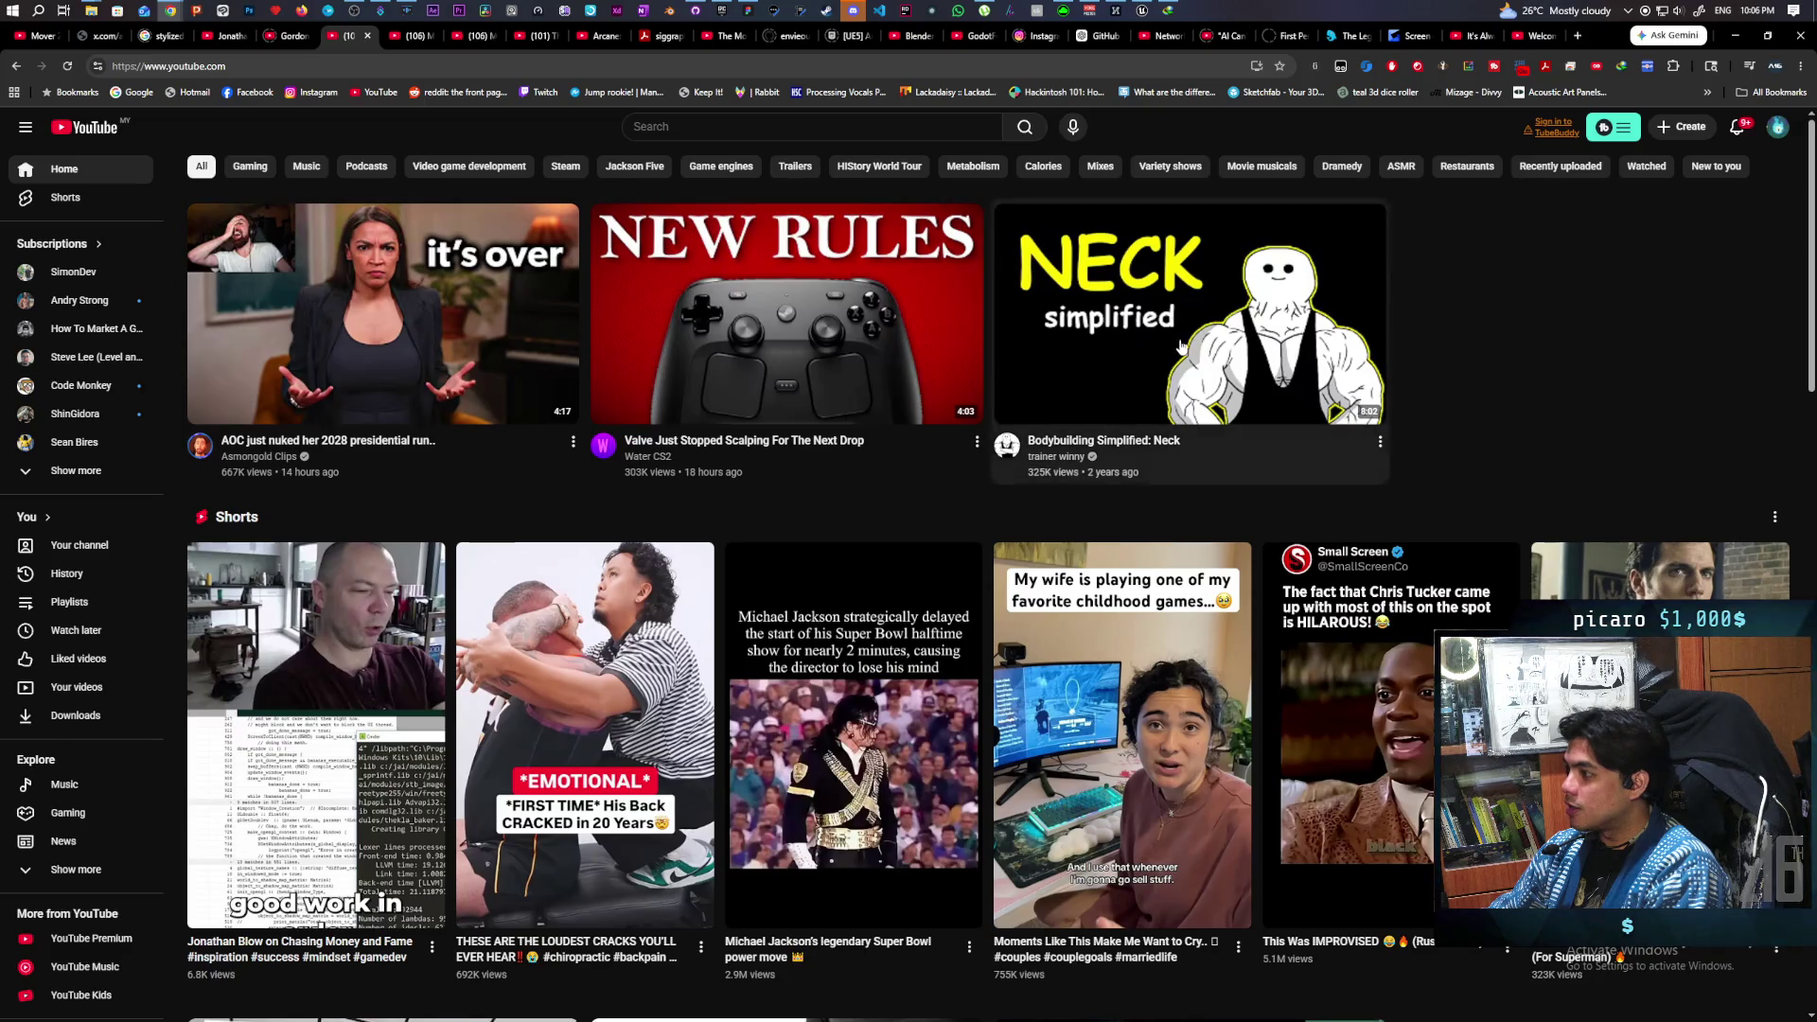
{"action": "scroll", "coordinate": [1514, 359], "scroll_direction": "down", "scroll_amount": 2}
{"action": "scroll", "coordinate": [1517, 363], "scroll_direction": "down", "scroll_amount": 1}
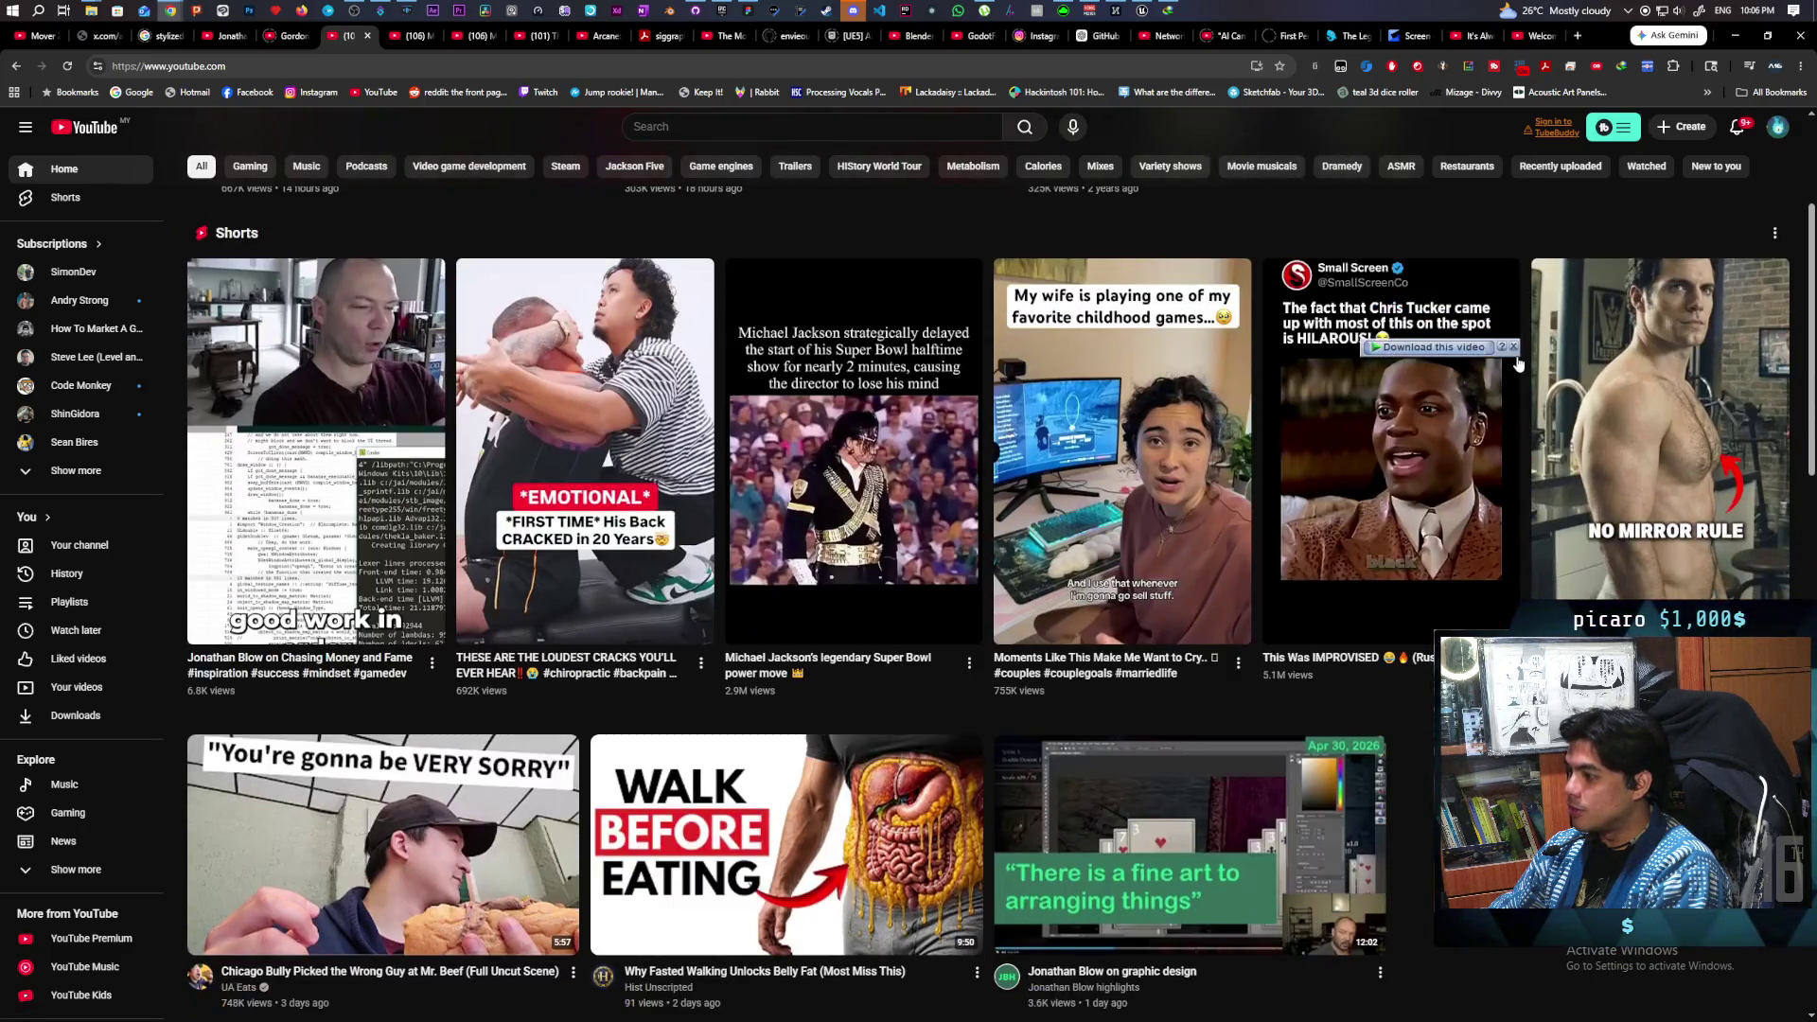
{"action": "scroll", "coordinate": [1518, 363], "scroll_direction": "down", "scroll_amount": 1}
{"action": "scroll", "coordinate": [1518, 363], "scroll_direction": "up", "scroll_amount": 1}
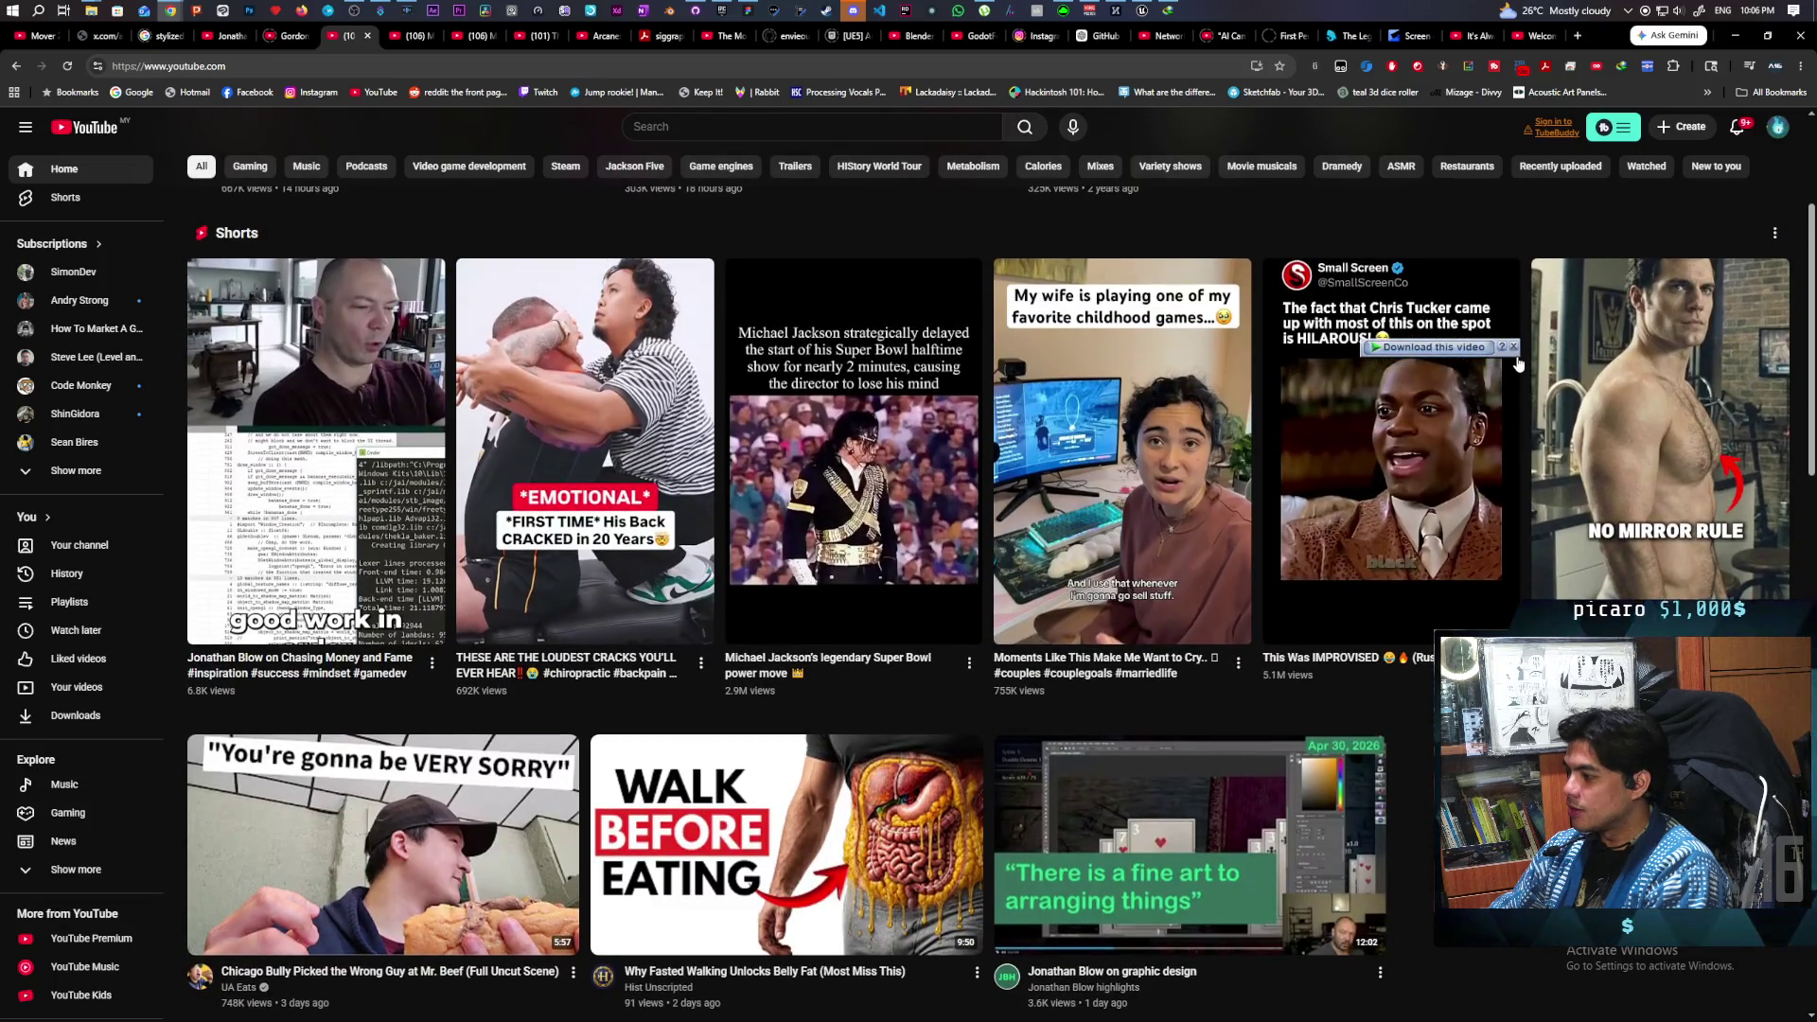
{"action": "scroll", "coordinate": [1518, 364], "scroll_direction": "up", "scroll_amount": 1}
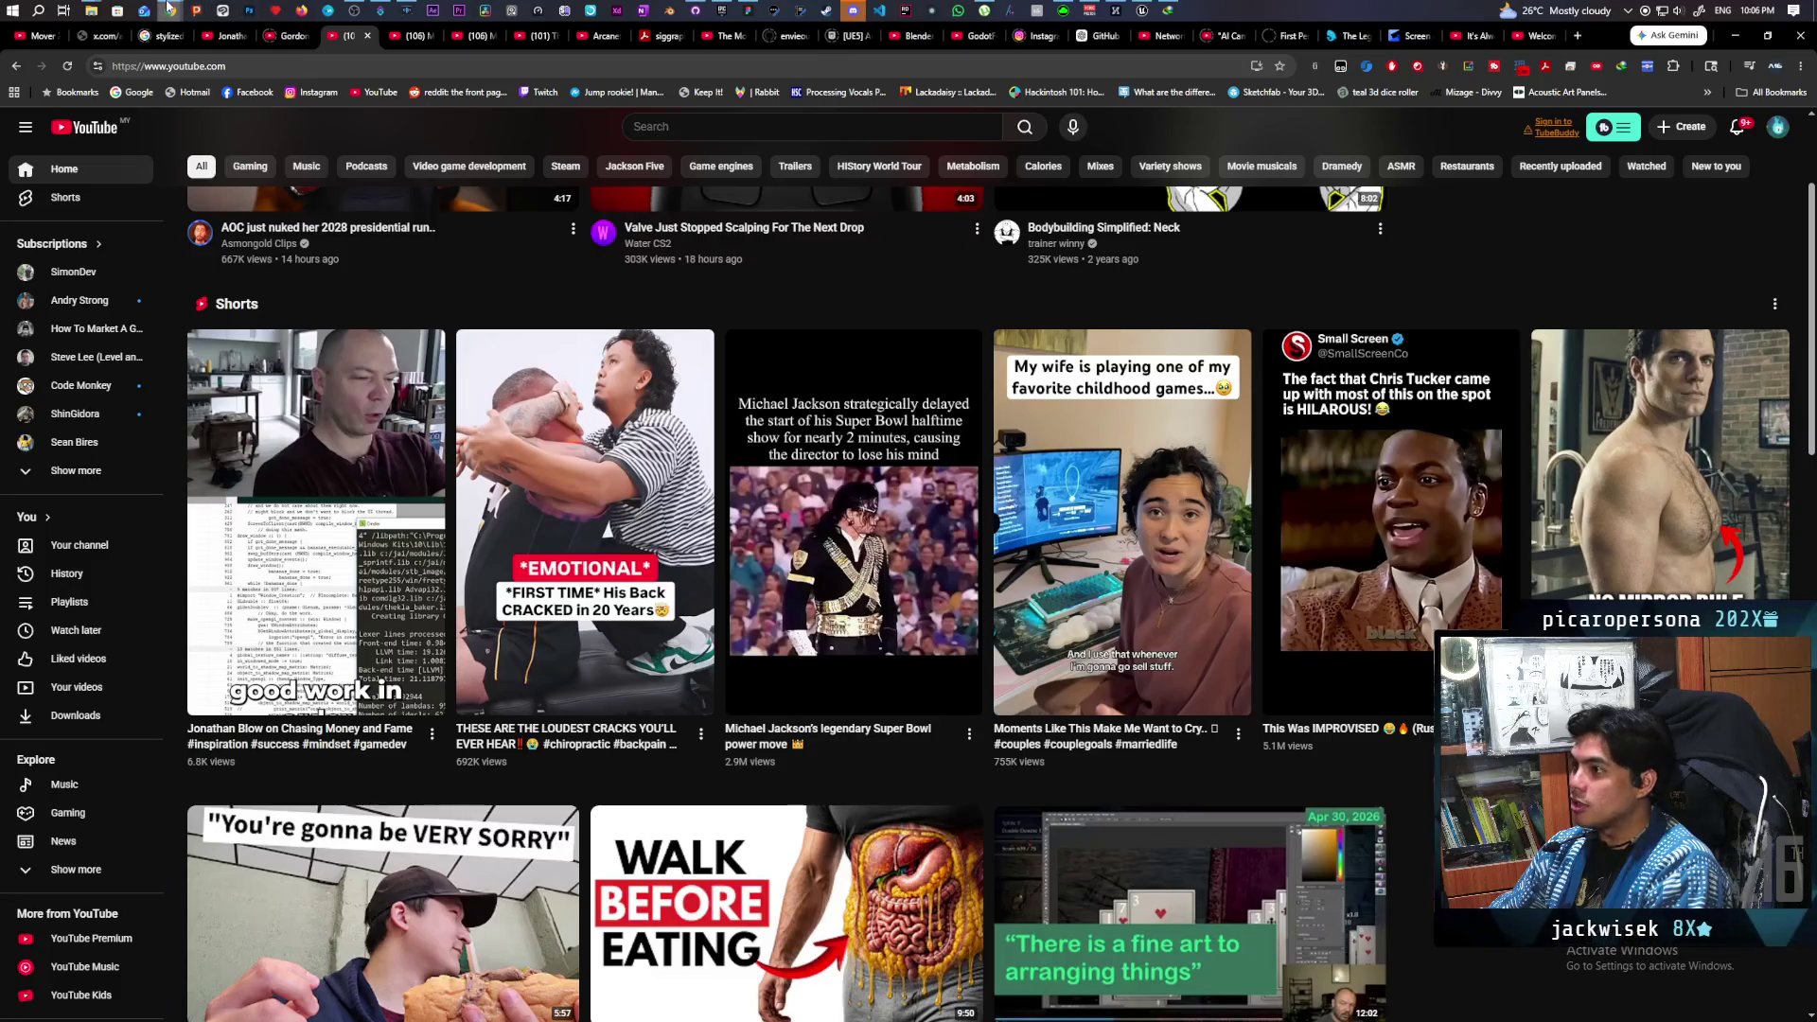
{"action": "mouse_move", "coordinate": [169, 10]}
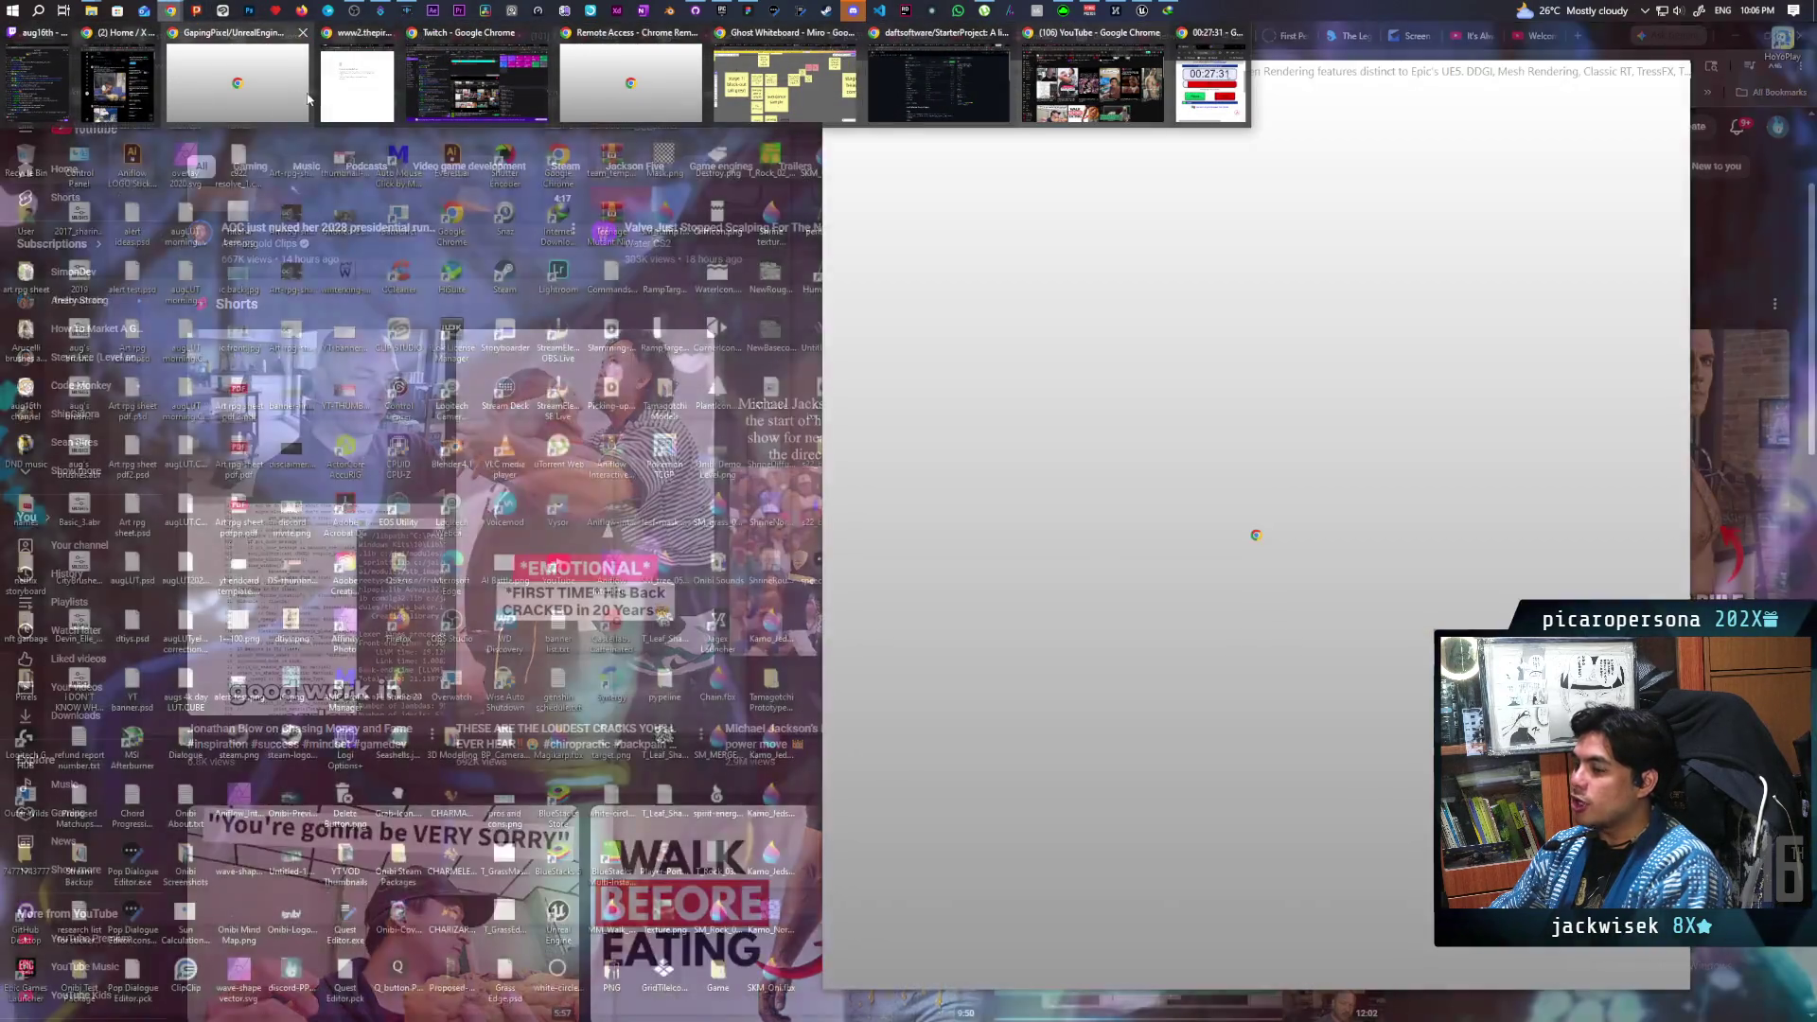
- Bring Twitch forward, switch to the aug16th tab, and open the Software and Game Development category
{"action": "mouse_move", "coordinate": [338, 96]}
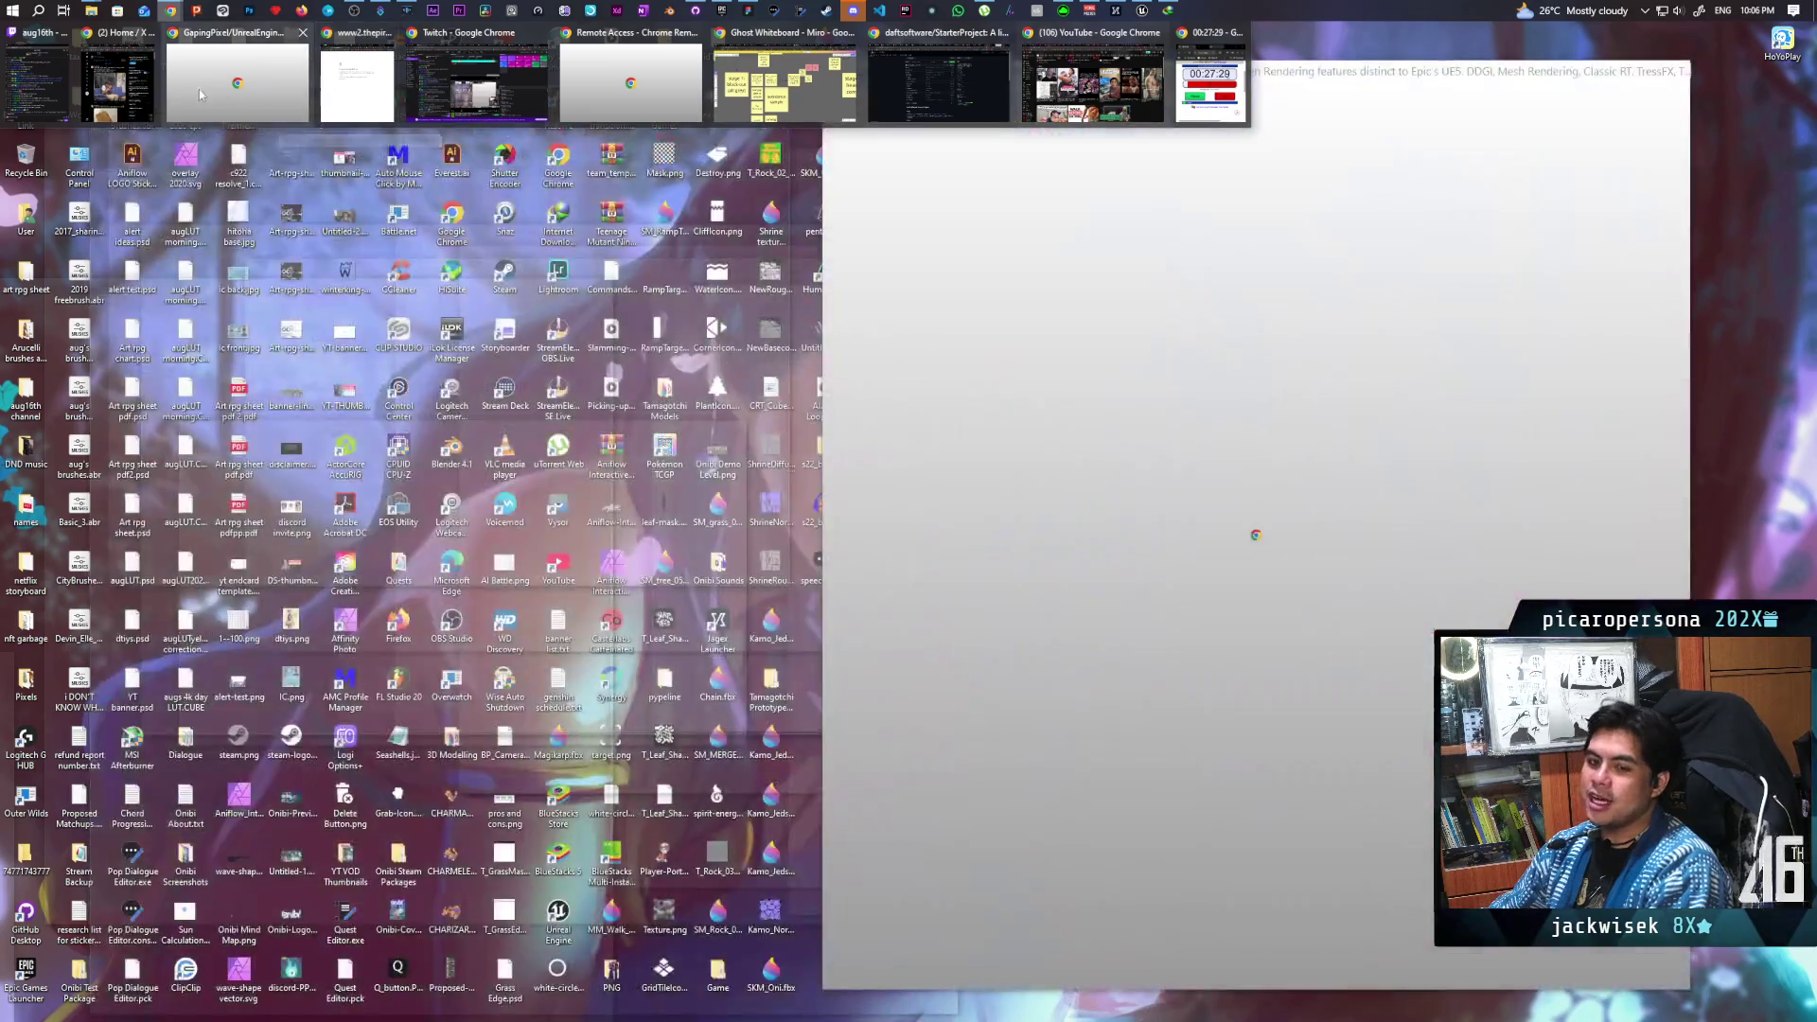
{"action": "mouse_move", "coordinate": [126, 90]}
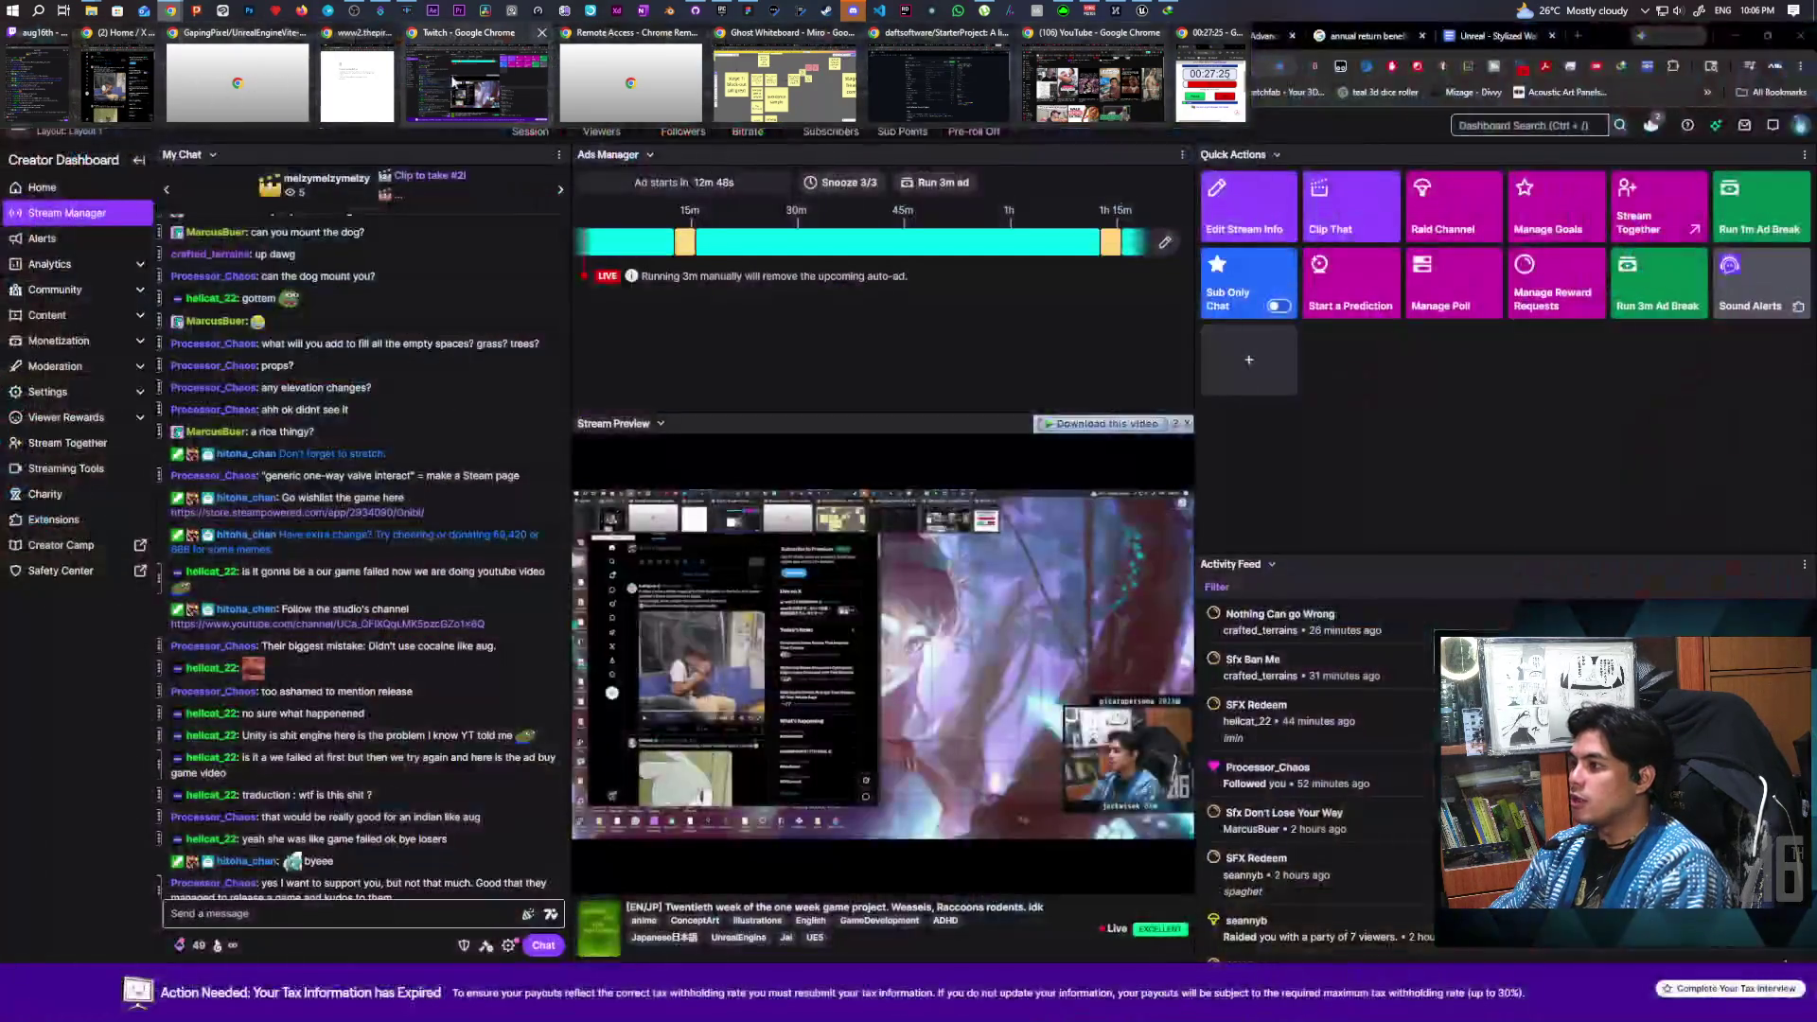
{"action": "left_click", "coordinate": [476, 86]}
{"action": "left_click", "coordinate": [62, 35]}
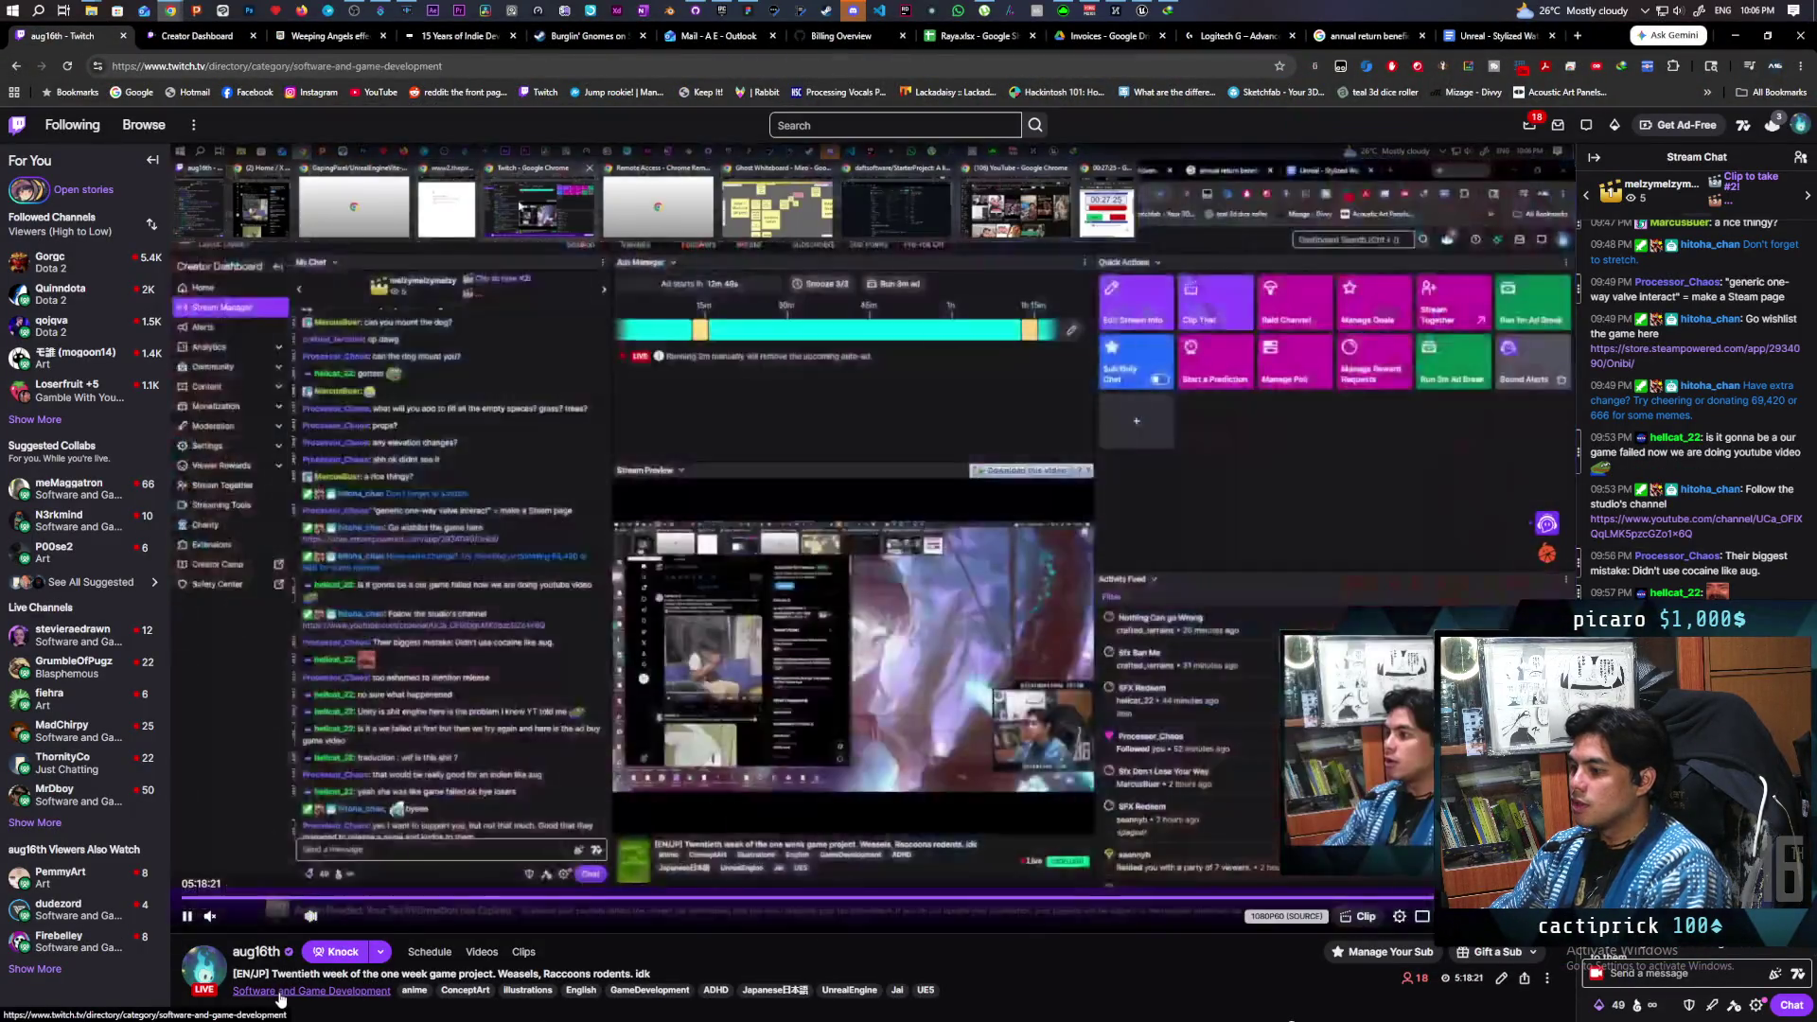
{"action": "left_click", "coordinate": [280, 992]}
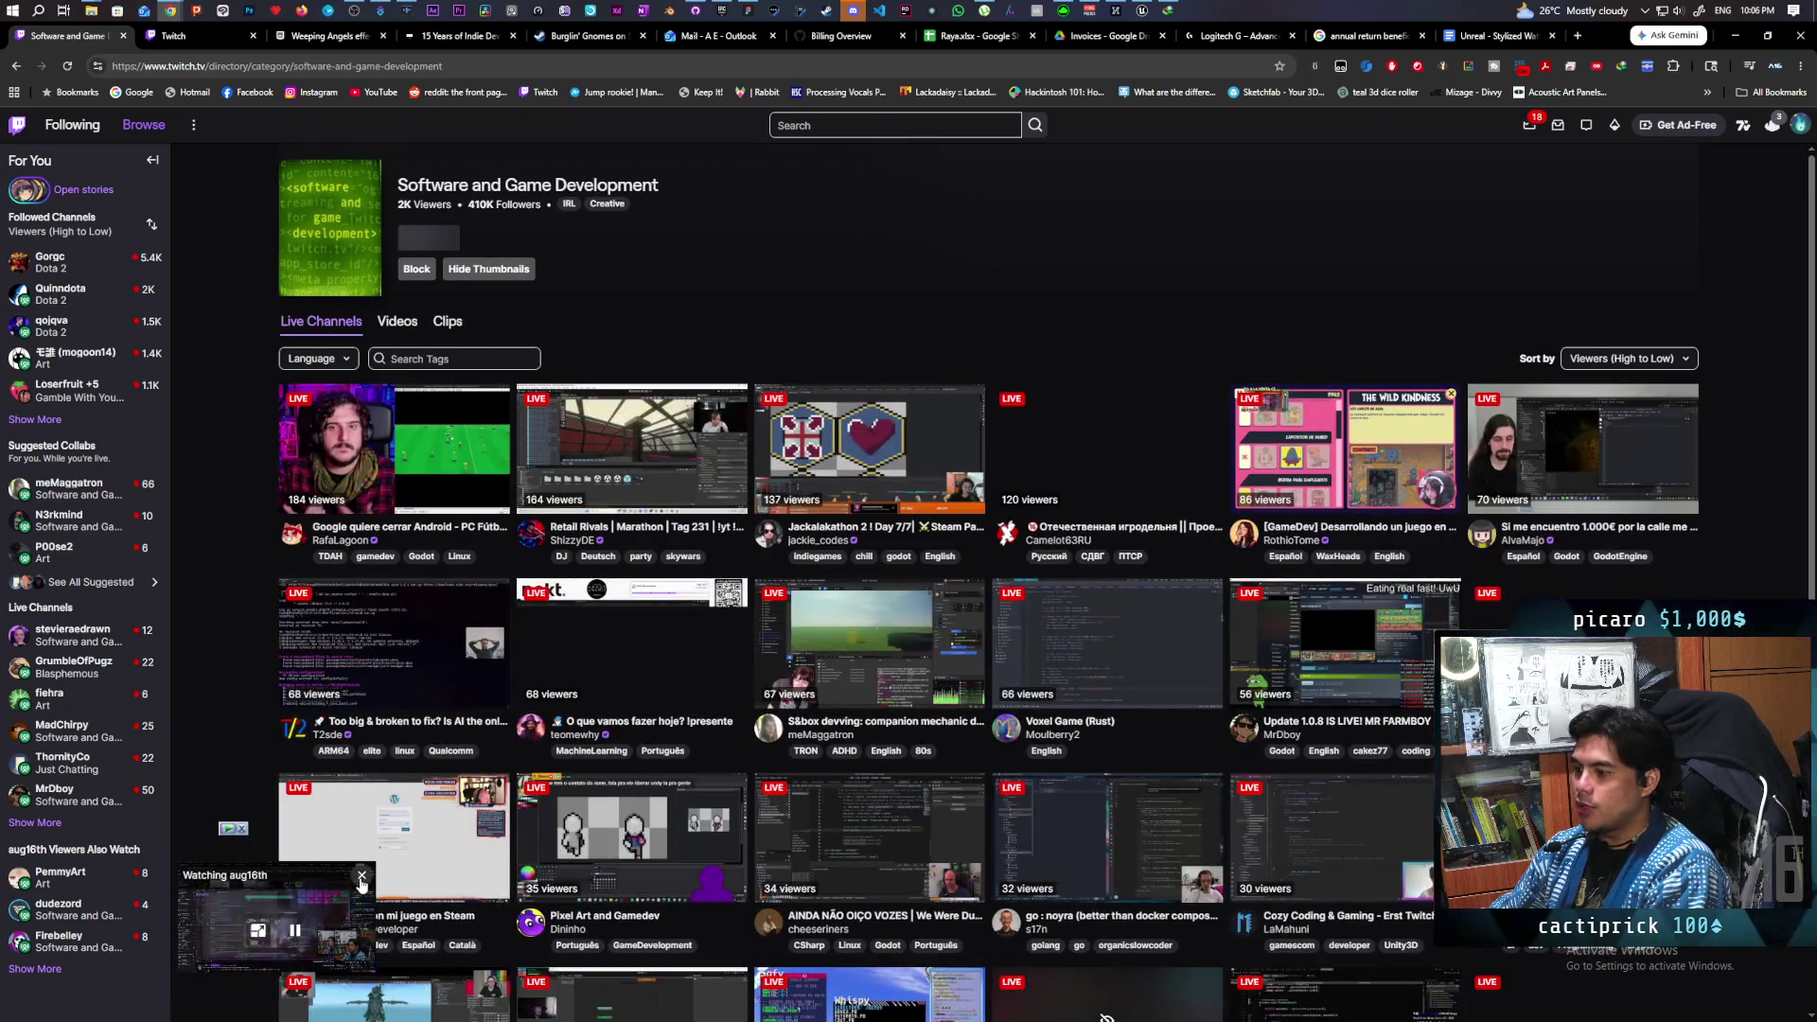
- Close the mini player and expand the sidebar's followed channels to include offline ones
{"action": "left_click", "coordinate": [361, 878]}
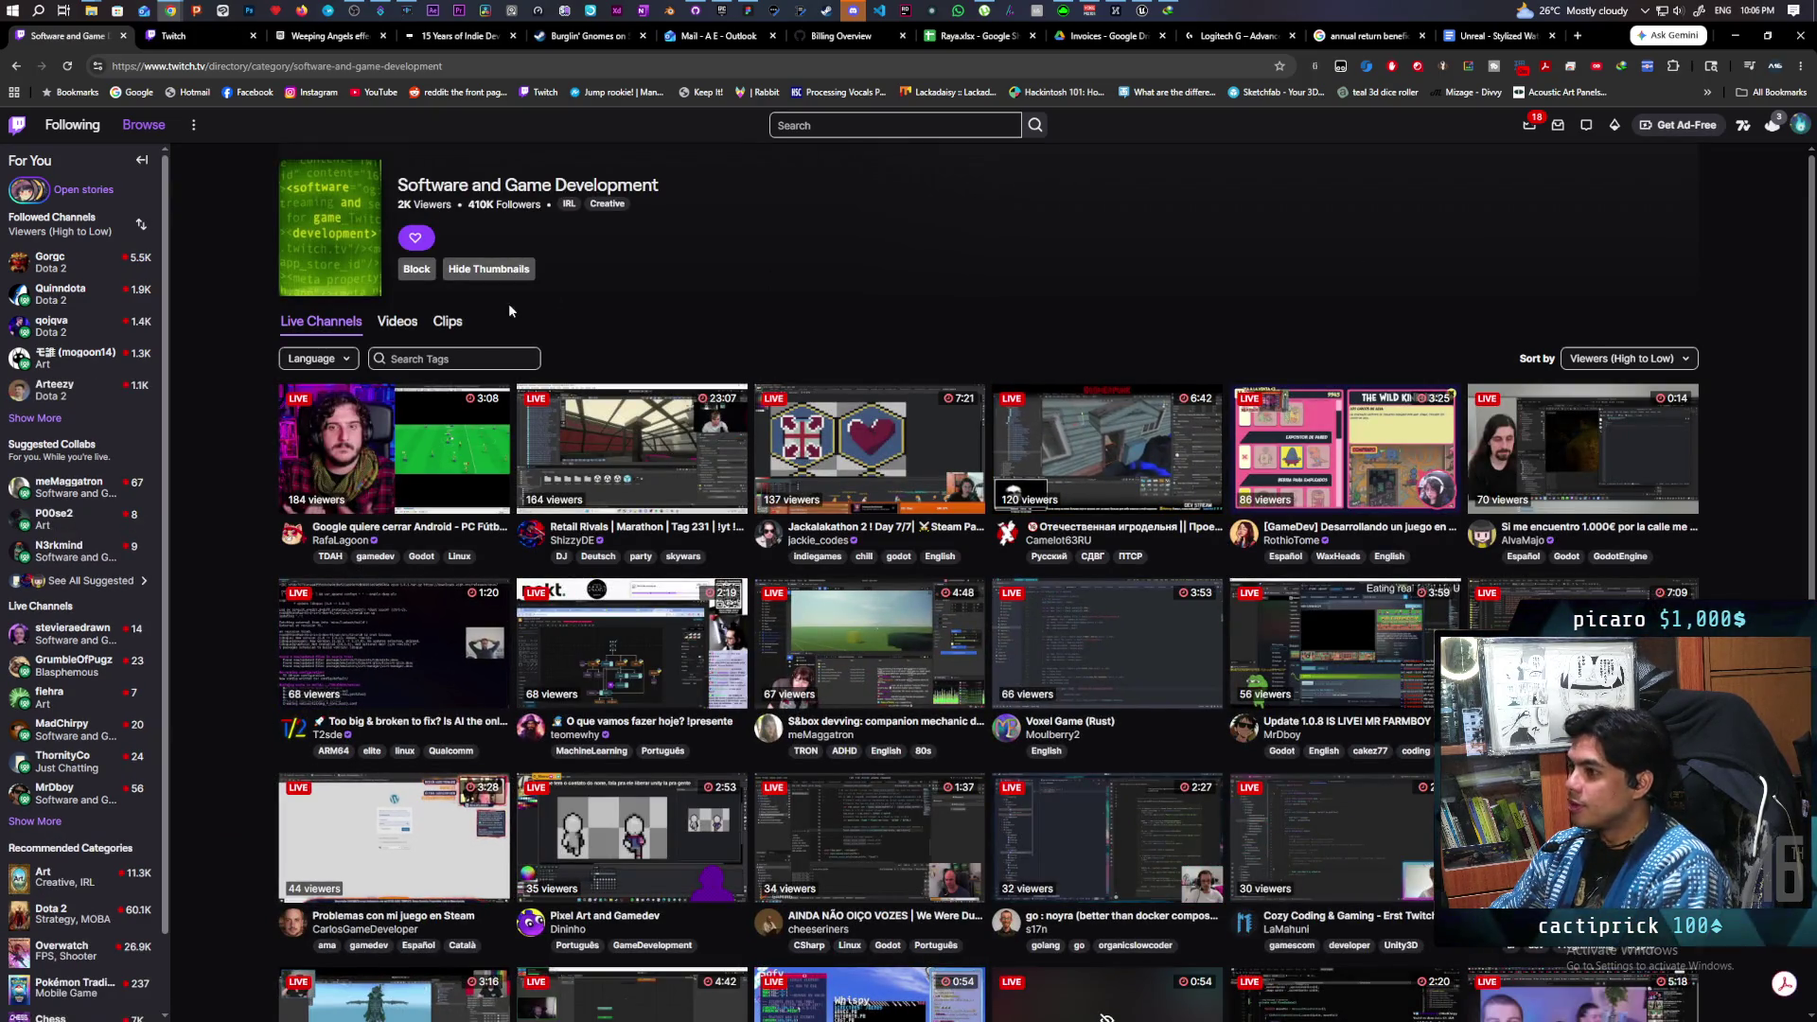
{"action": "left_click", "coordinate": [35, 418]}
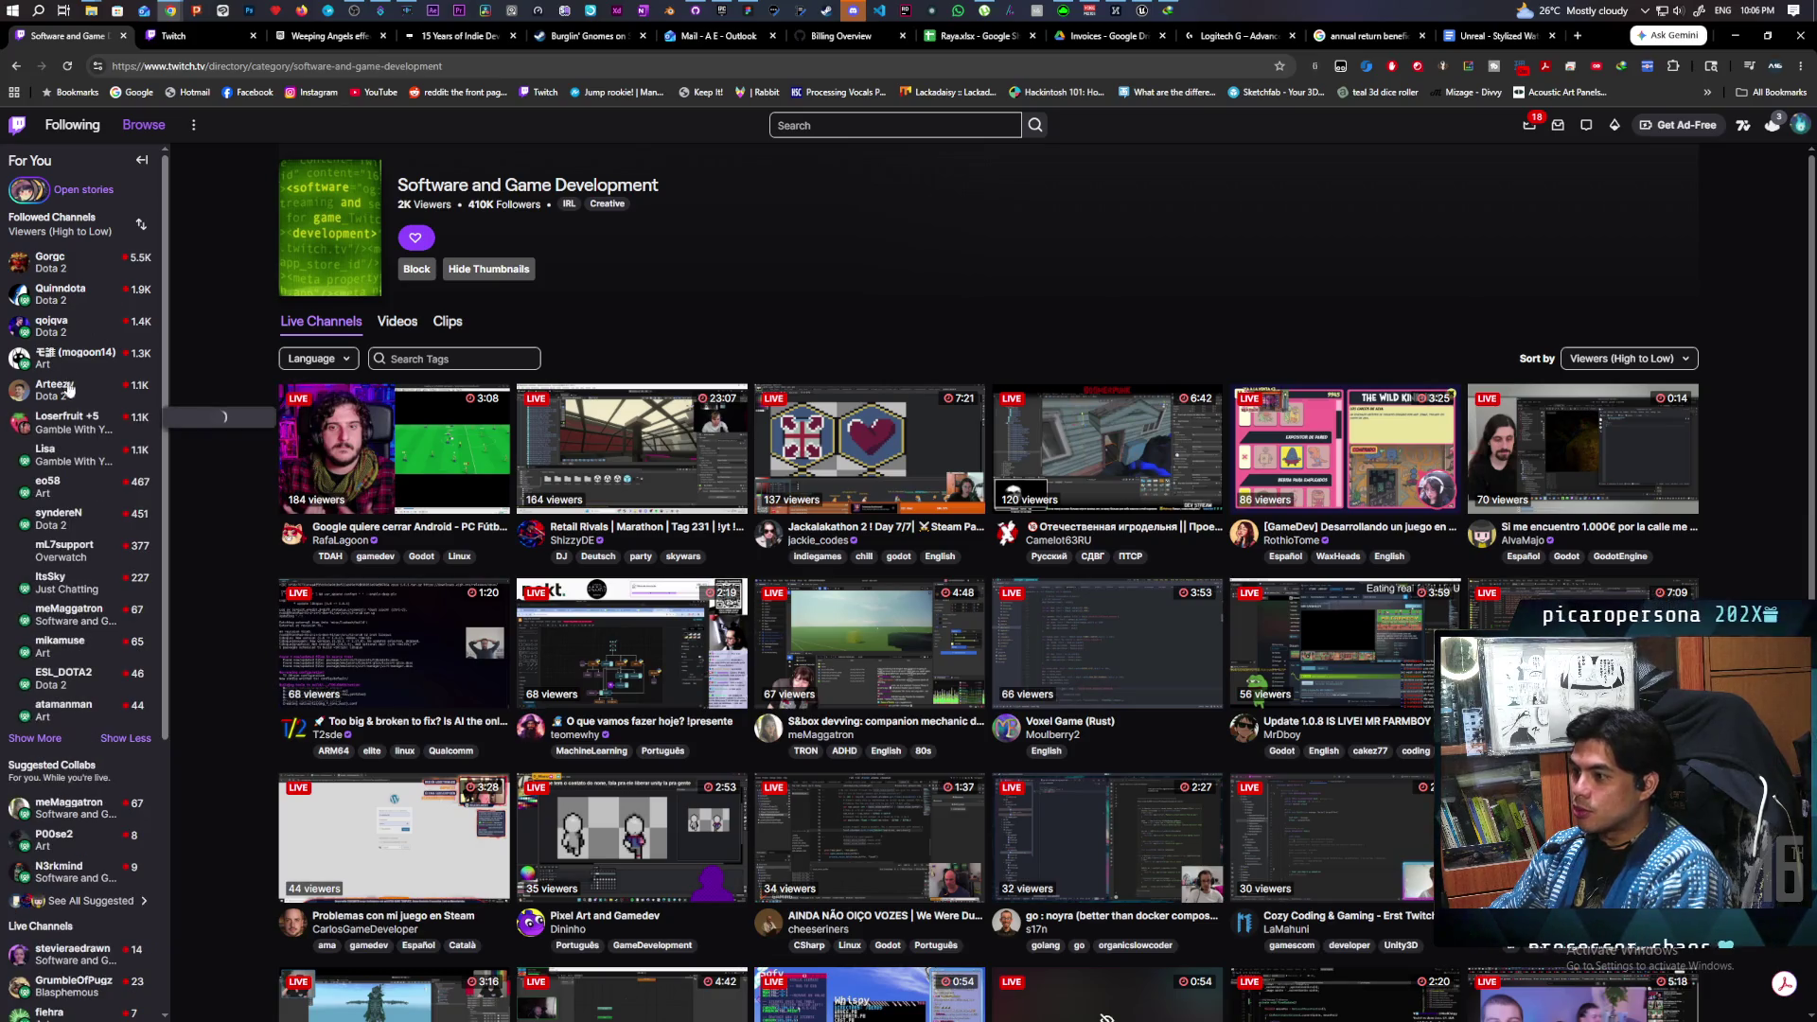
{"action": "mouse_move", "coordinate": [92, 511]}
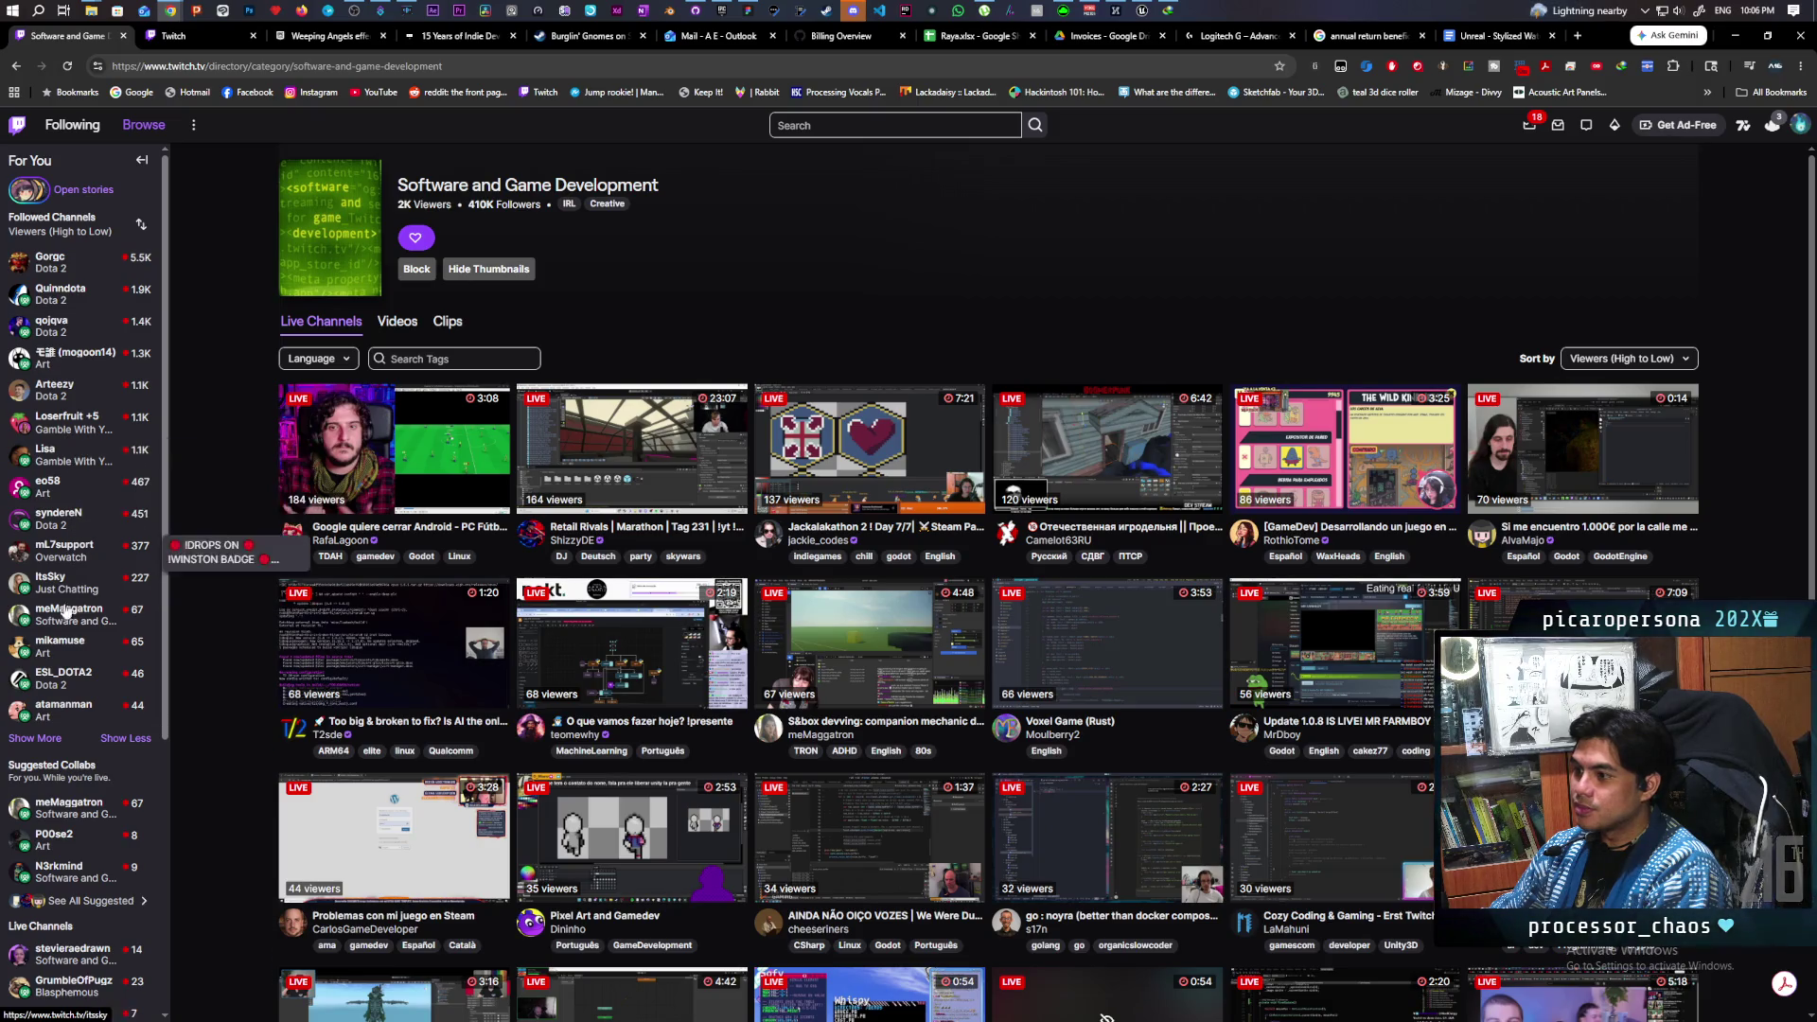
{"action": "left_click", "coordinate": [35, 738]}
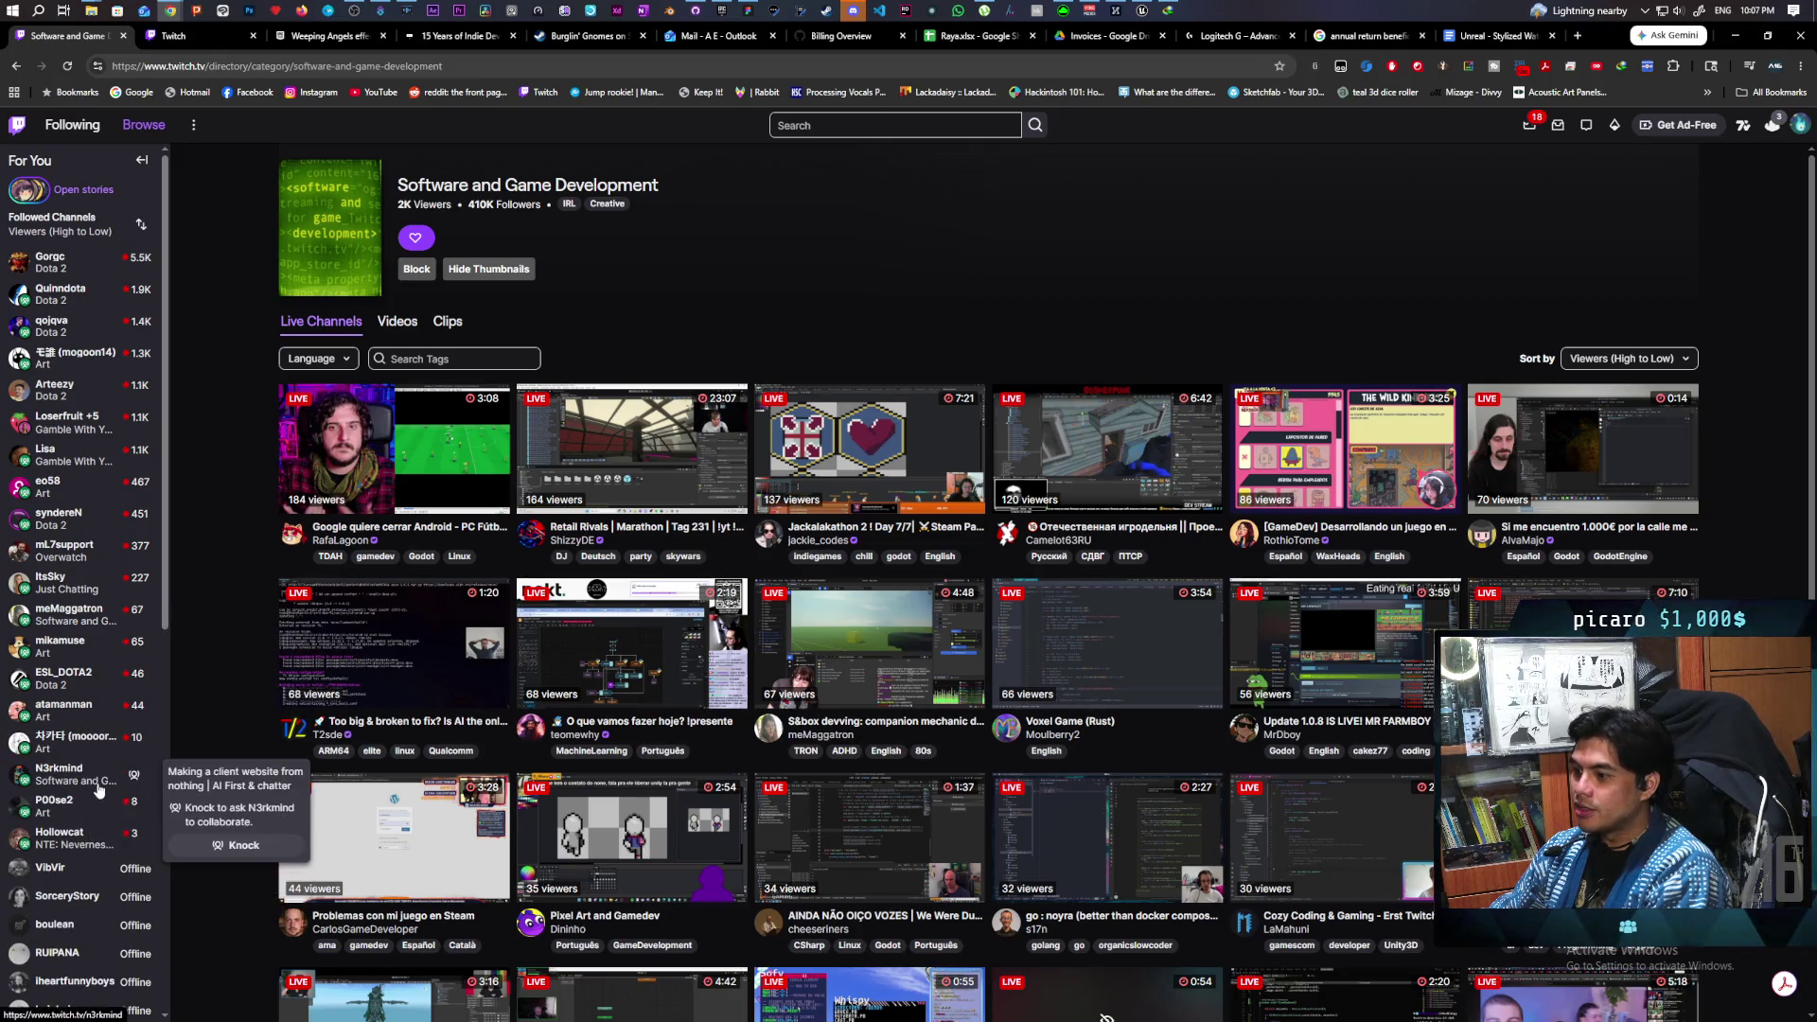
- Show all suggested collaborators from the sidebar and open aug16th's channel page
{"action": "scroll", "coordinate": [89, 729], "scroll_direction": "down", "scroll_amount": 5}
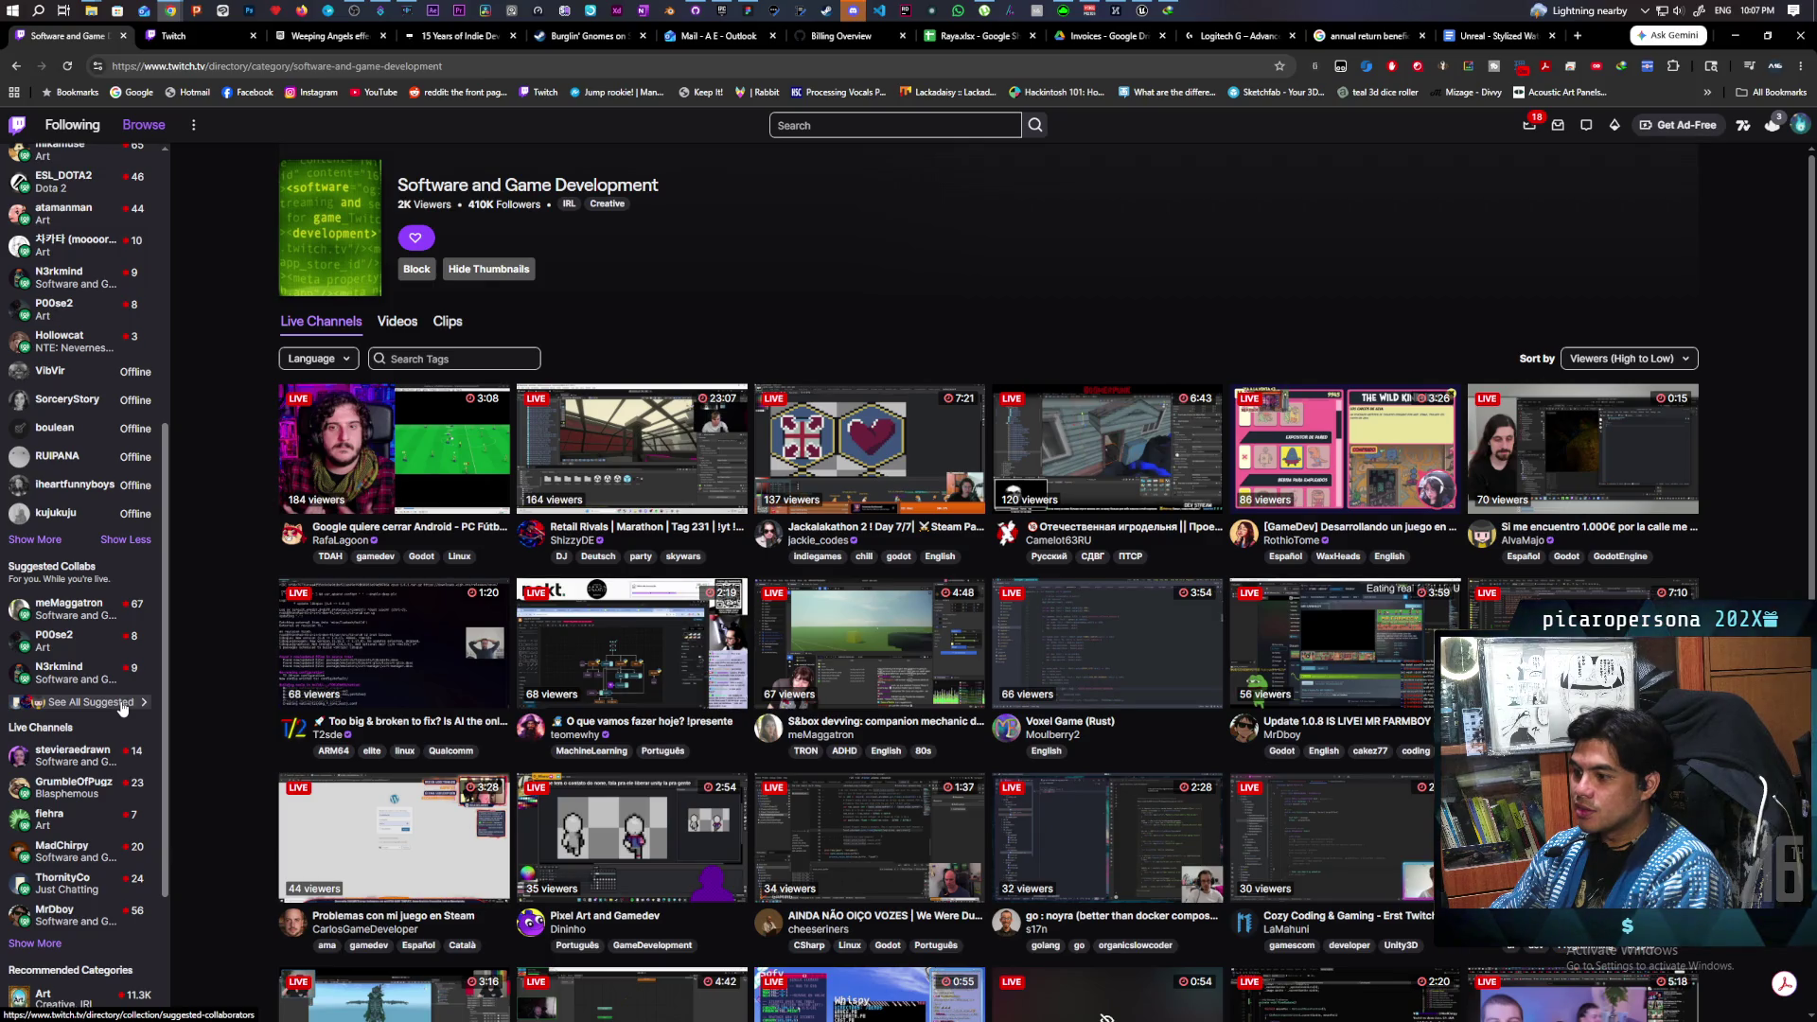
{"action": "mouse_move", "coordinate": [100, 795]}
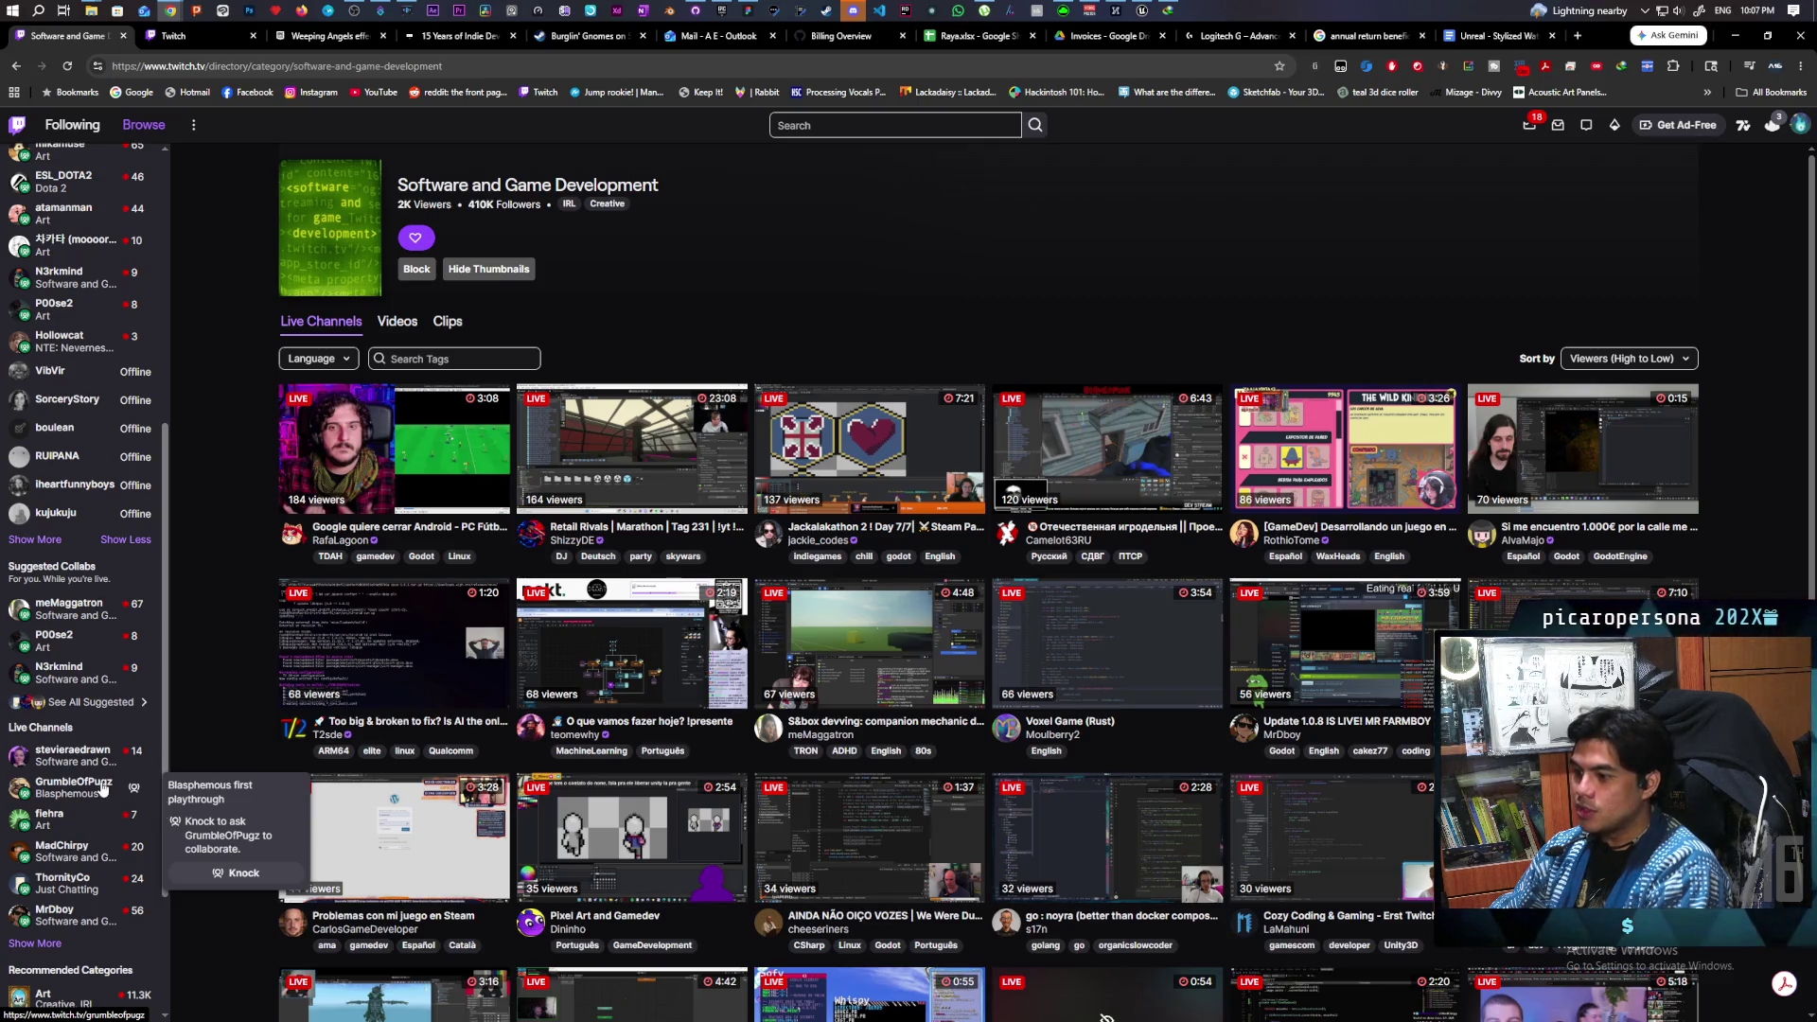
{"action": "mouse_move", "coordinate": [95, 885]}
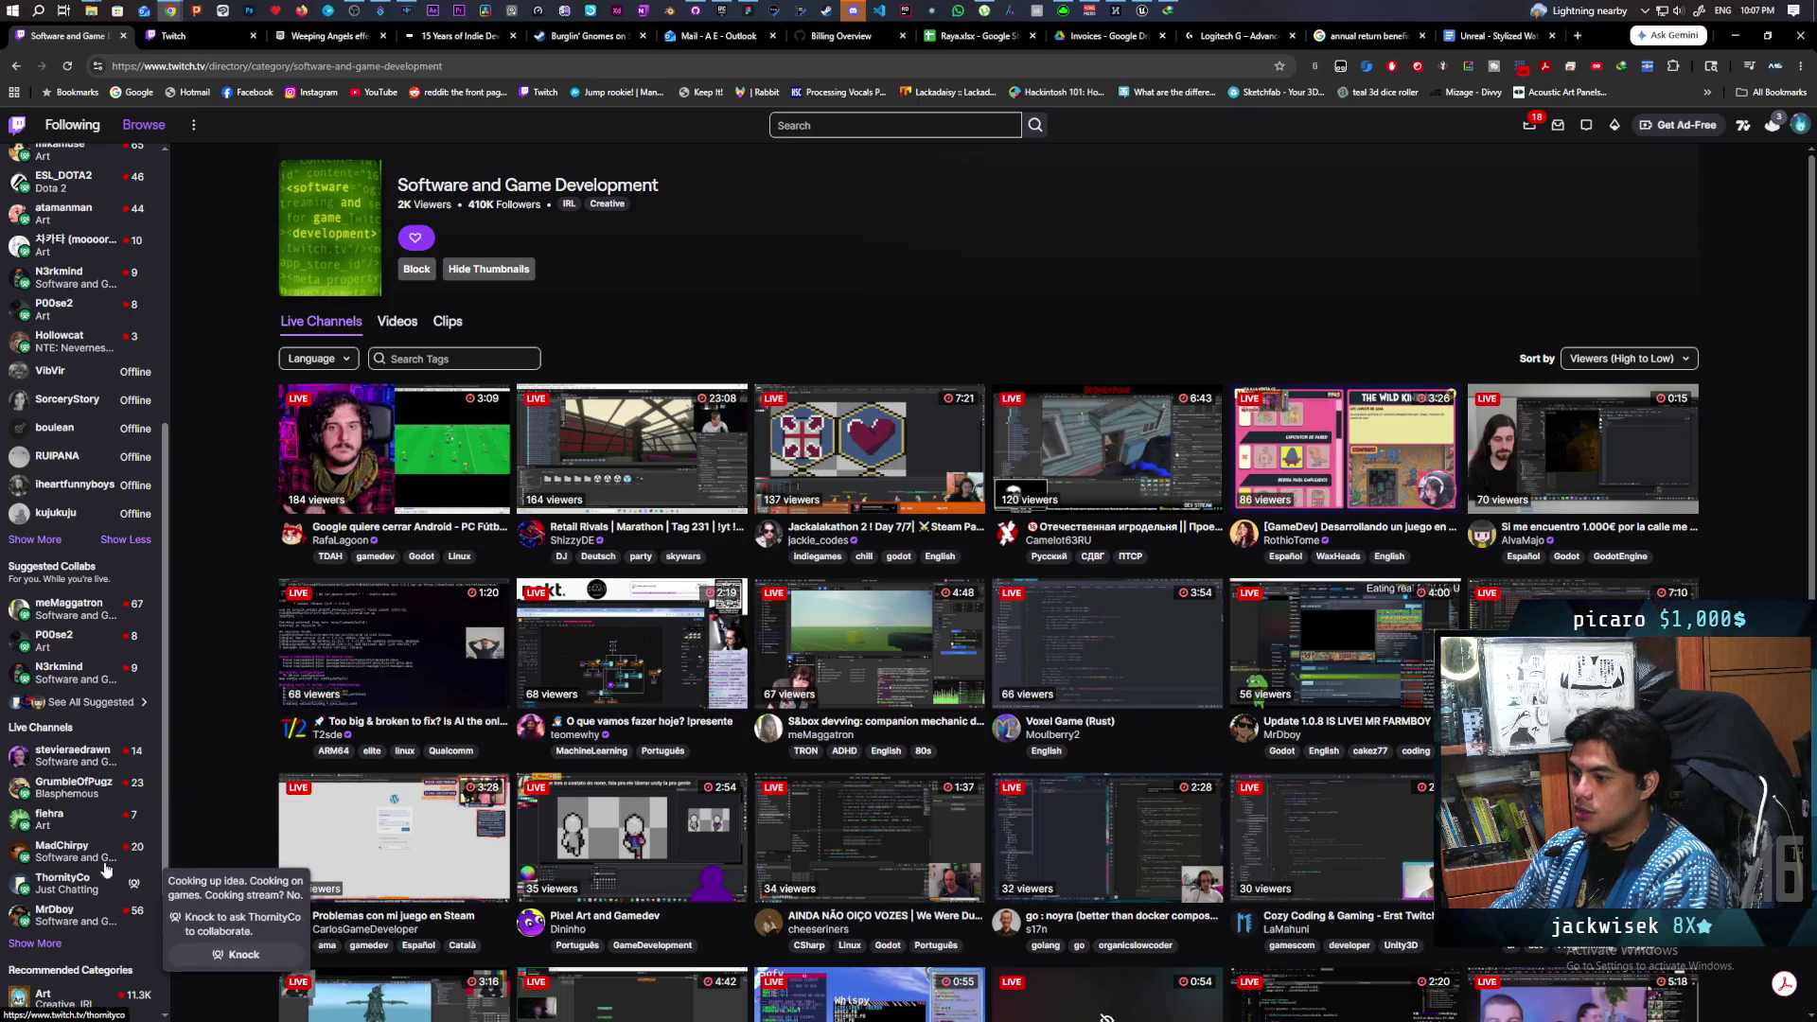
{"action": "left_click", "coordinate": [106, 703]}
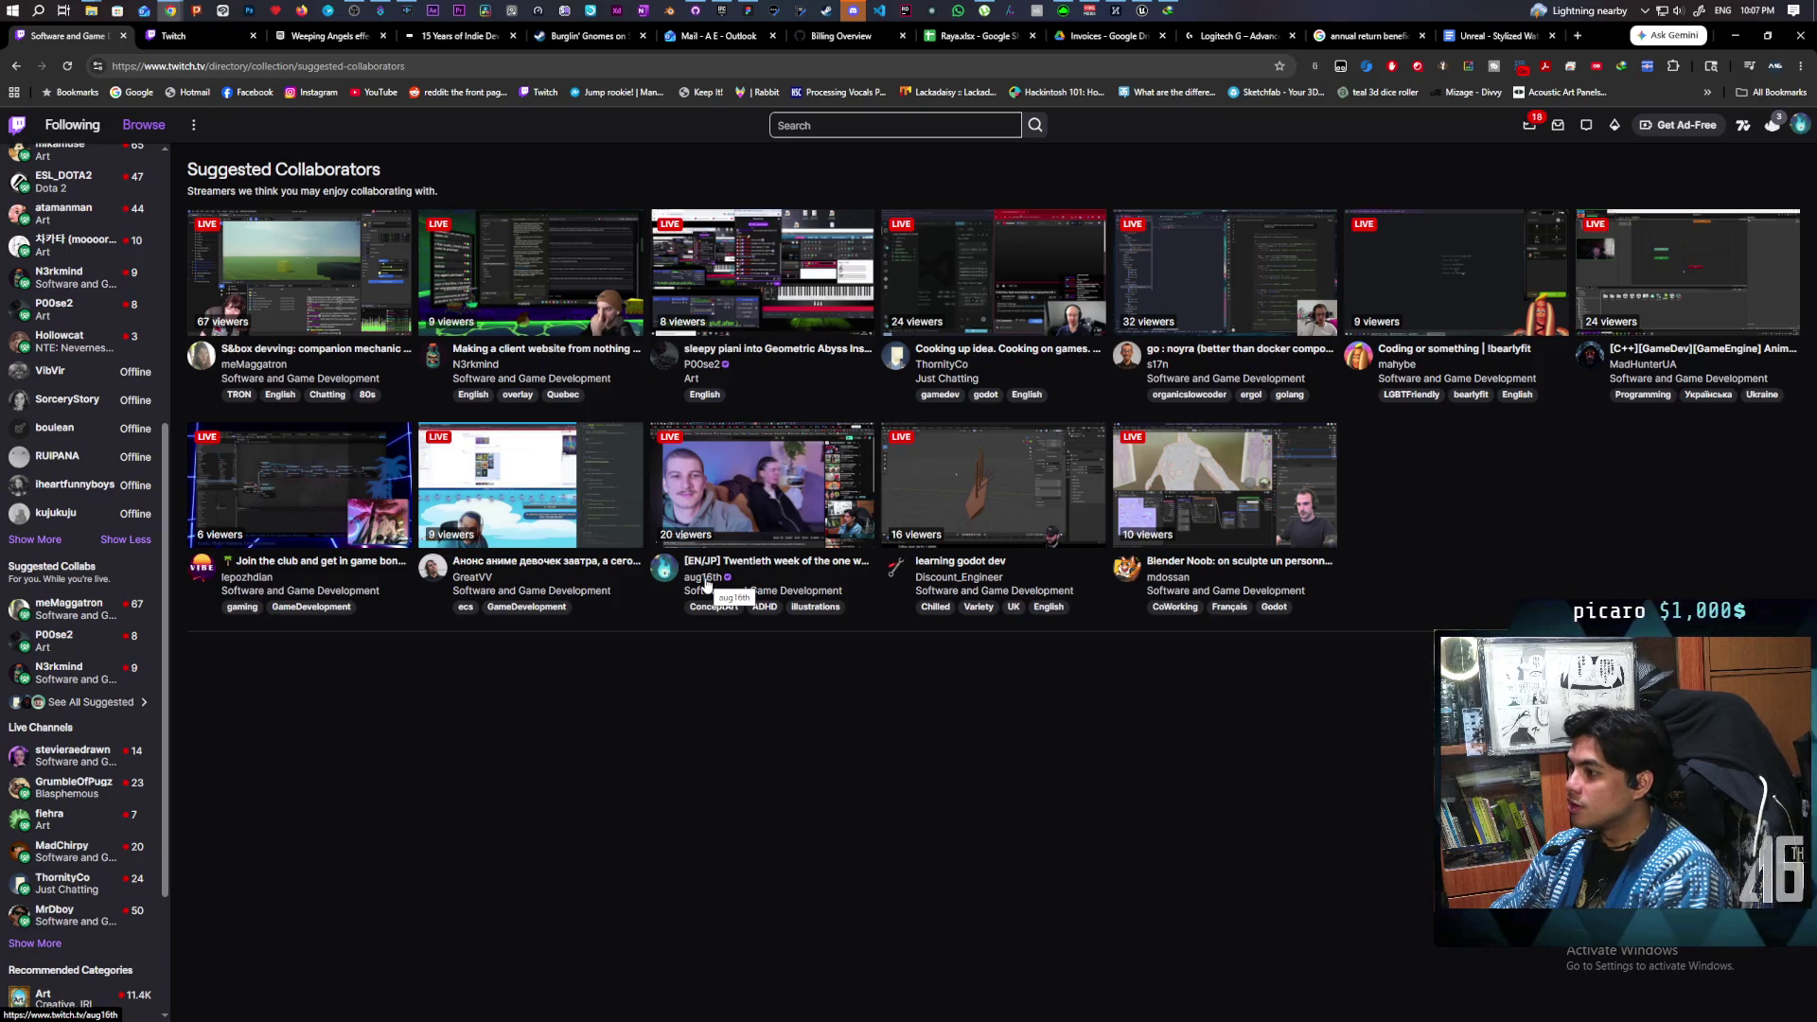
{"action": "left_click", "coordinate": [705, 580]}
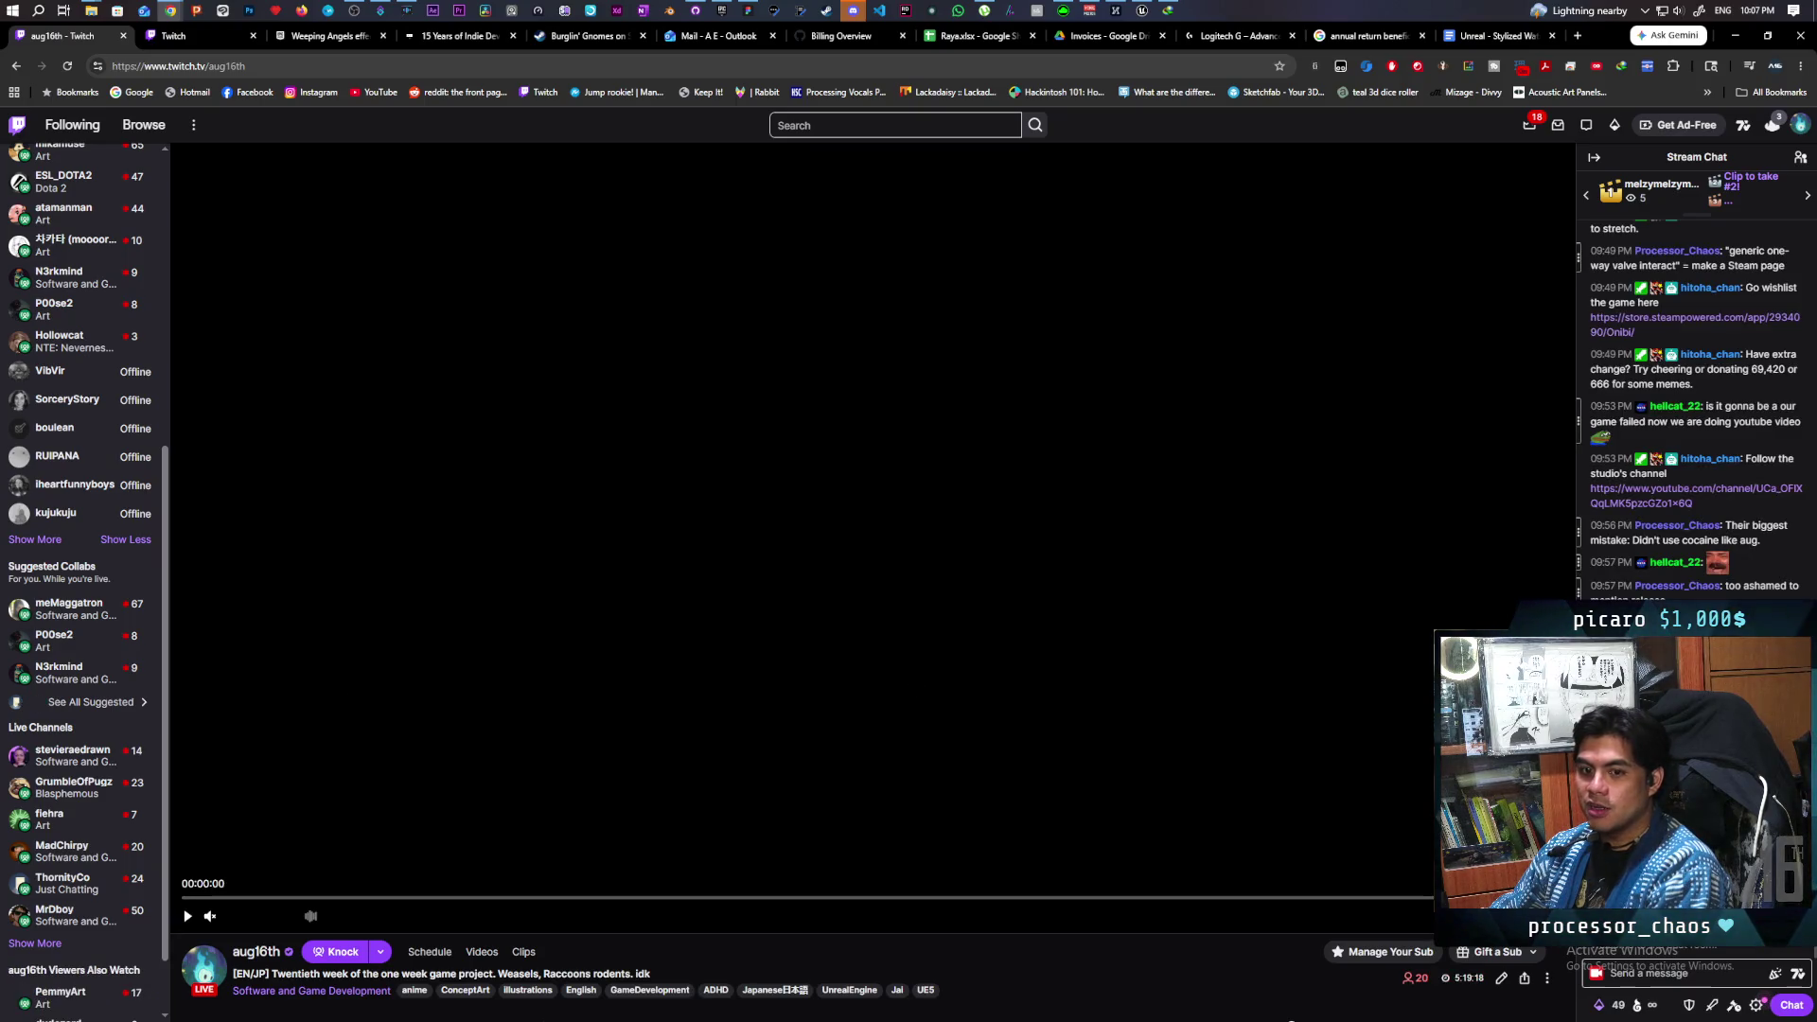
- Return to Software and Game Development and scroll through its live channels sorted by viewers
{"action": "left_click", "coordinate": [311, 992]}
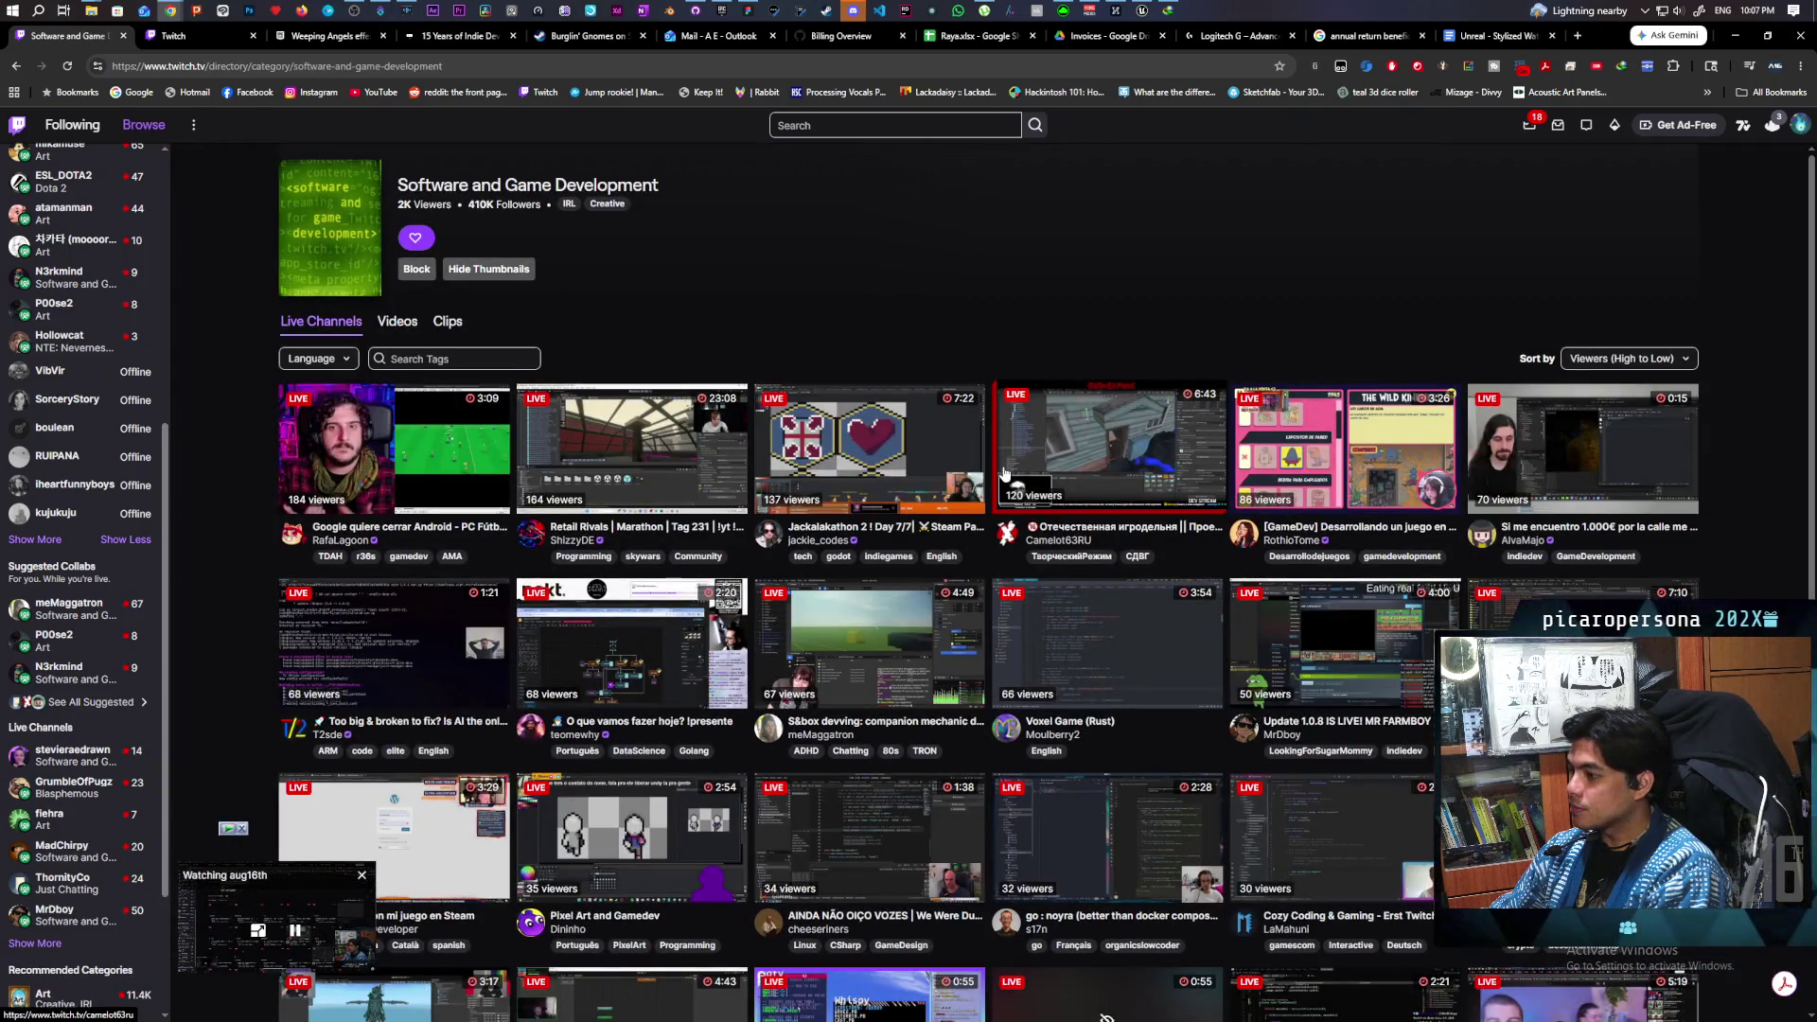
{"action": "scroll", "coordinate": [946, 501], "scroll_direction": "down", "scroll_amount": 5}
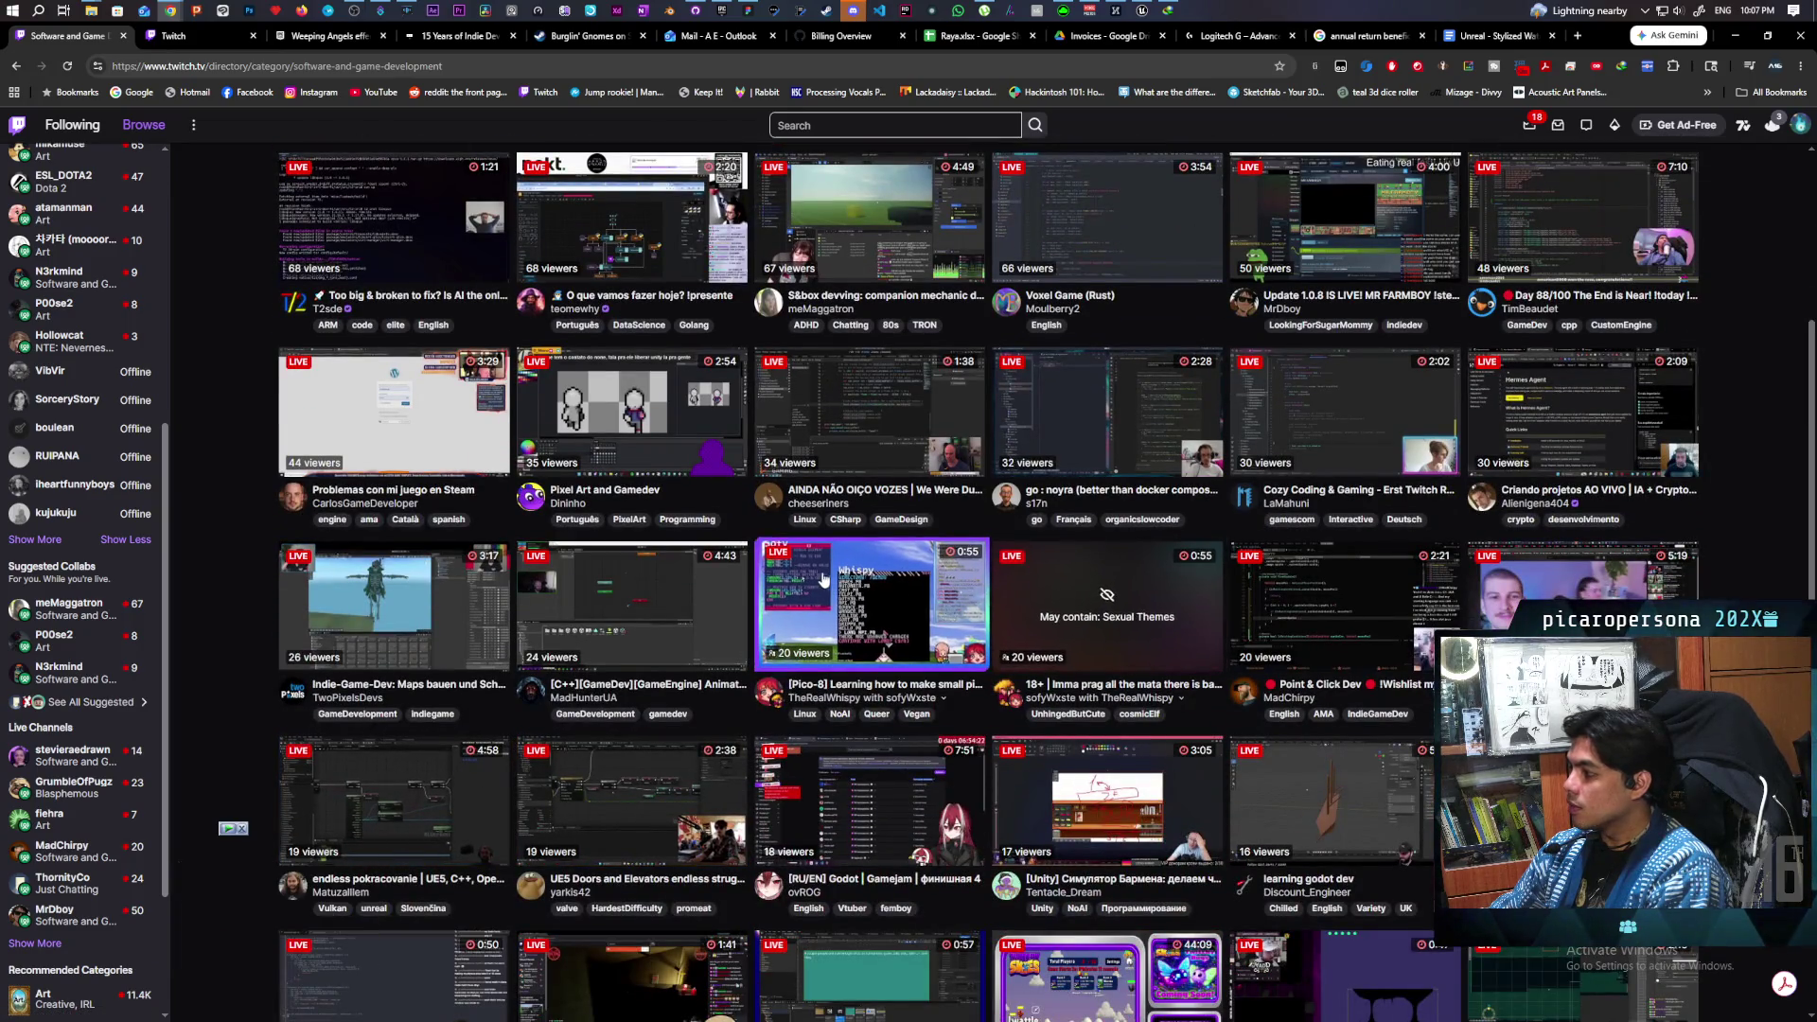
{"action": "scroll", "coordinate": [798, 596], "scroll_direction": "down", "scroll_amount": 2}
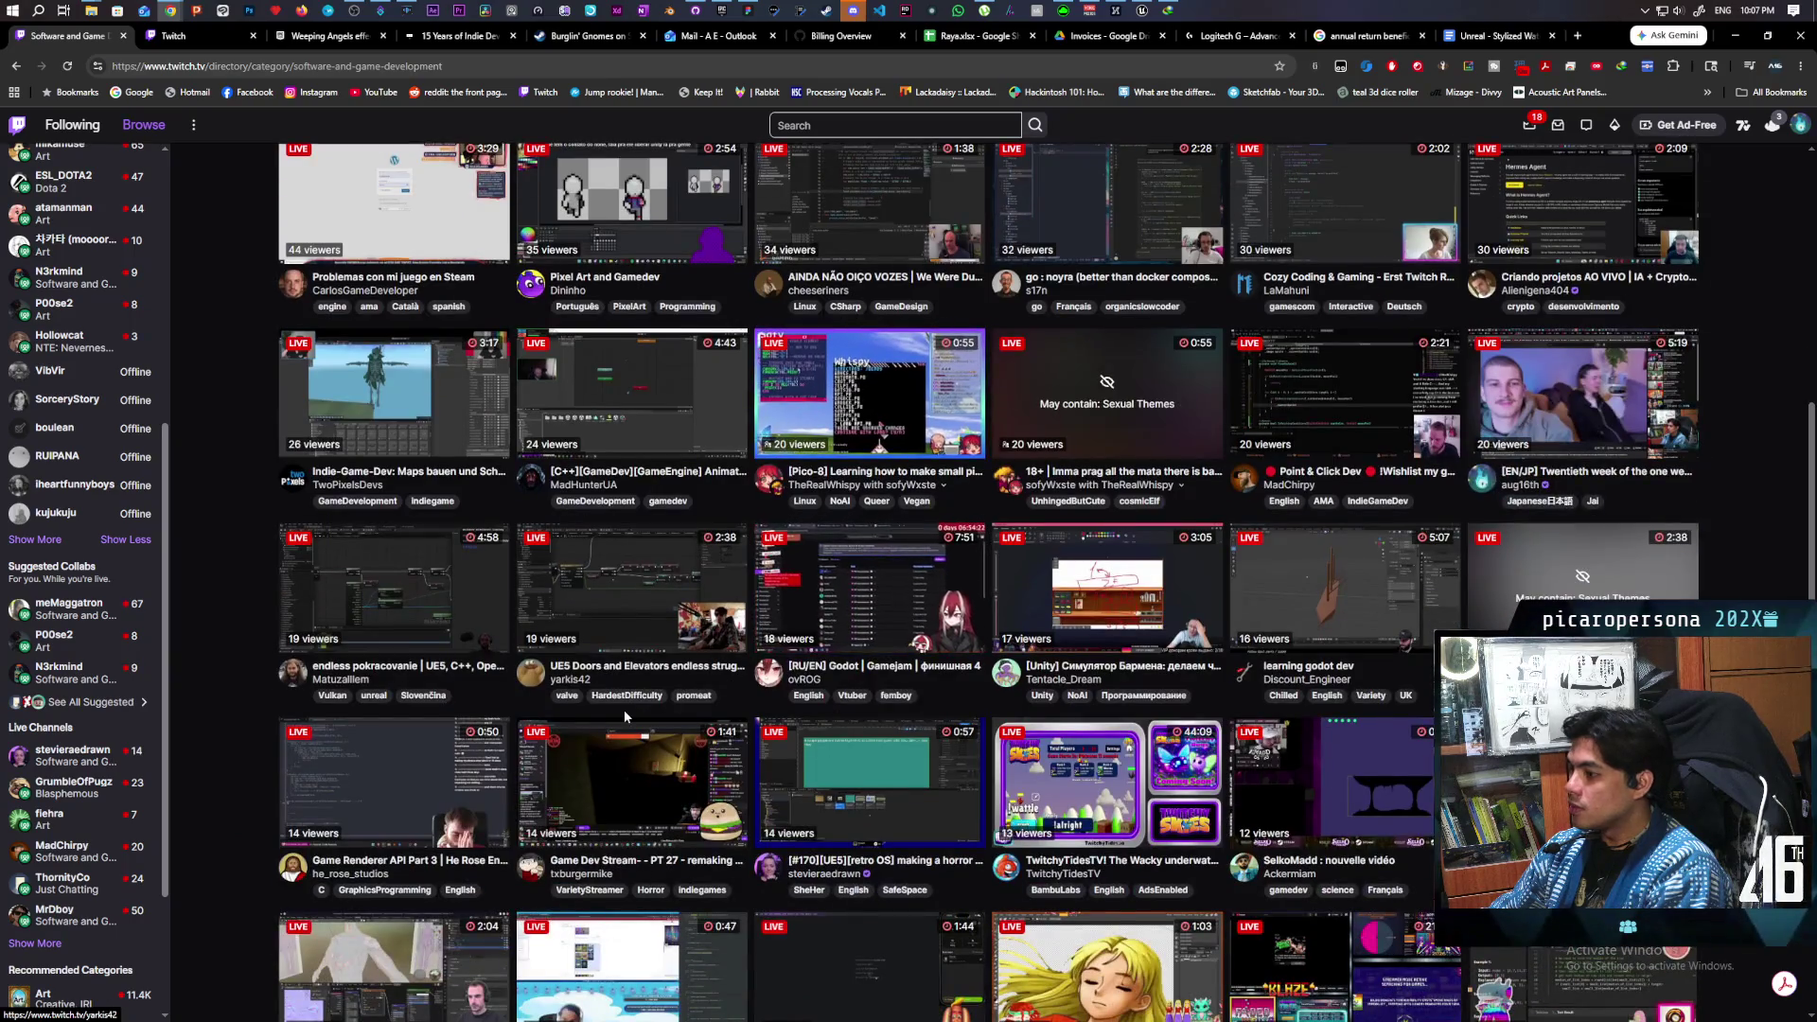
{"action": "scroll", "coordinate": [622, 710], "scroll_direction": "down", "scroll_amount": 2}
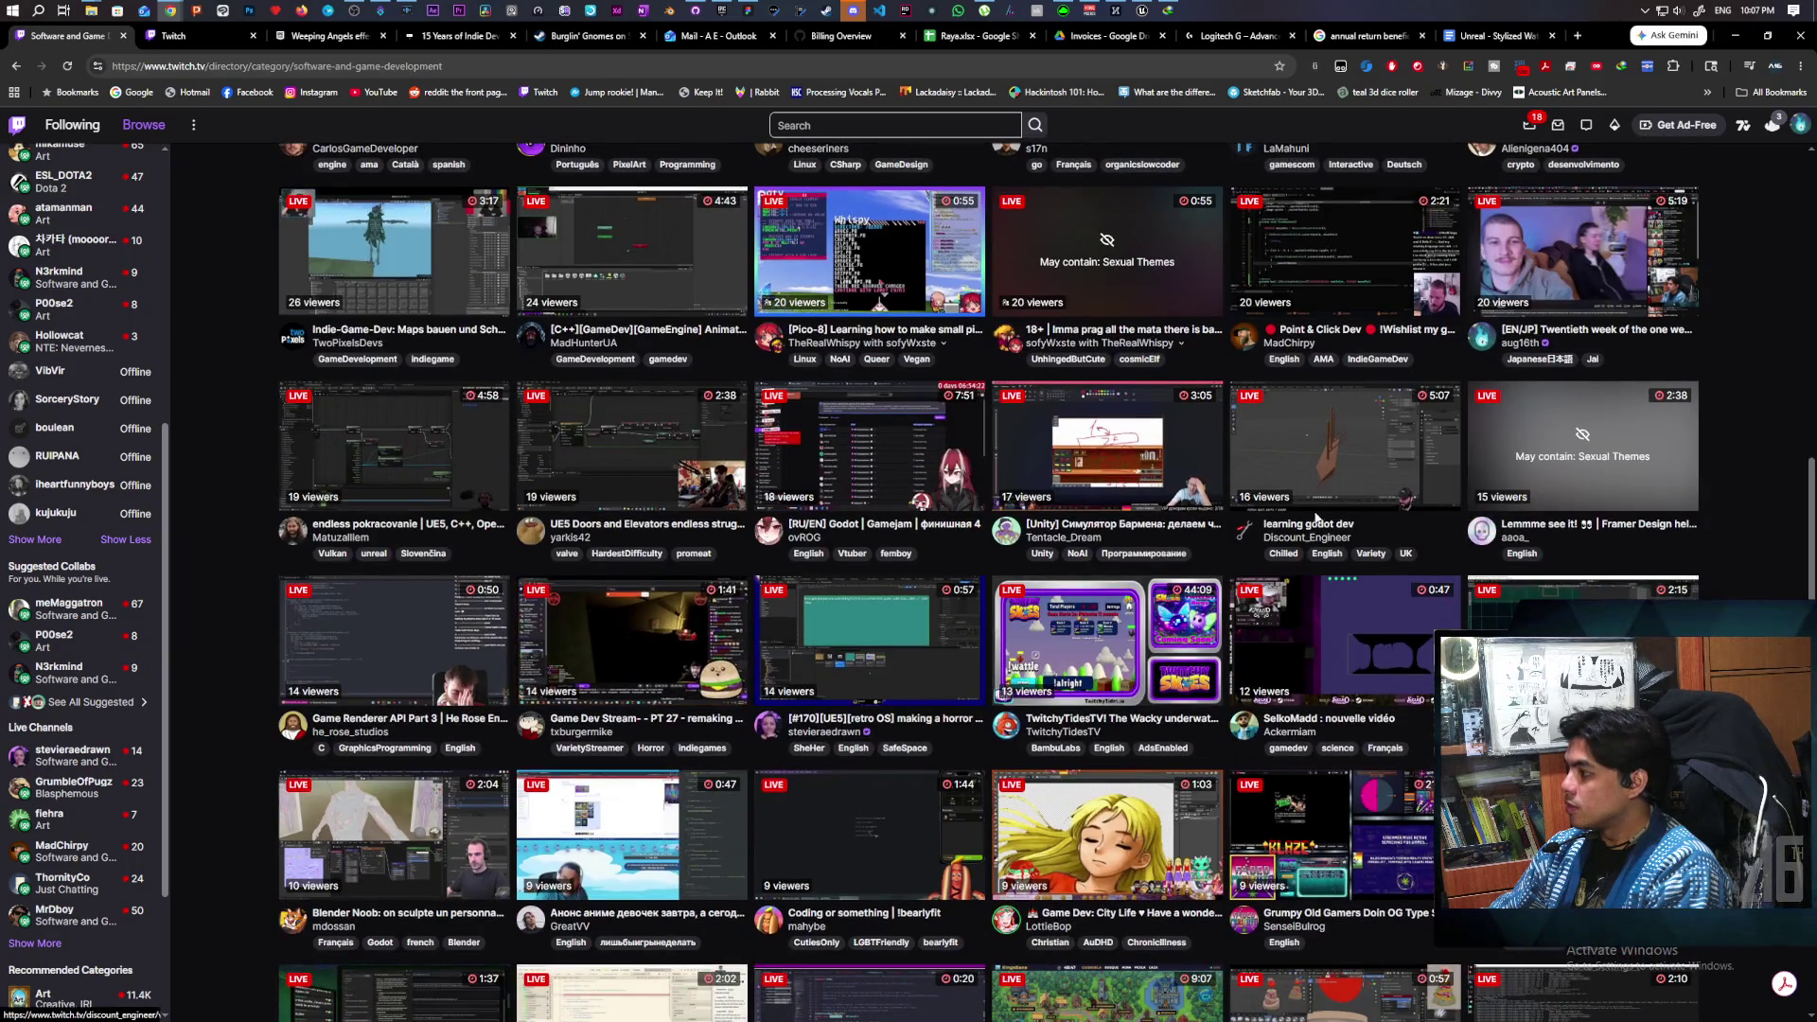
{"action": "scroll", "coordinate": [1053, 627], "scroll_direction": "up", "scroll_amount": 4}
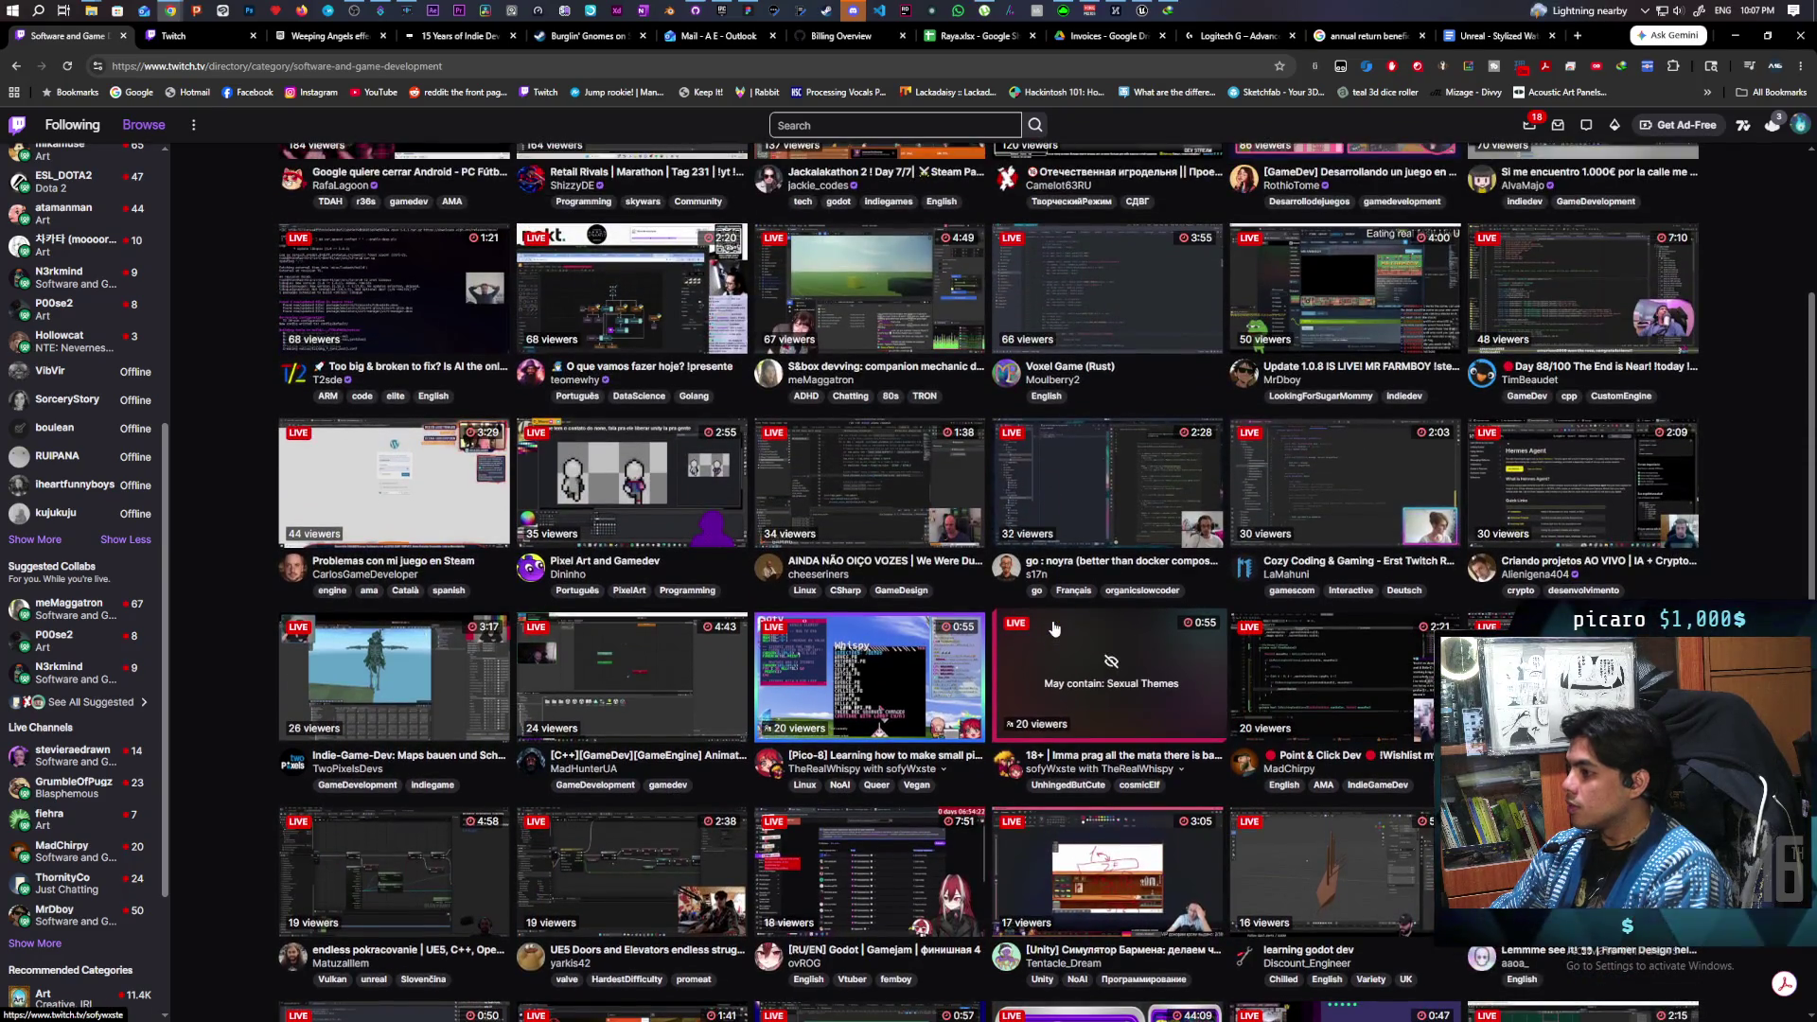
{"action": "scroll", "coordinate": [1197, 585], "scroll_direction": "up", "scroll_amount": 2}
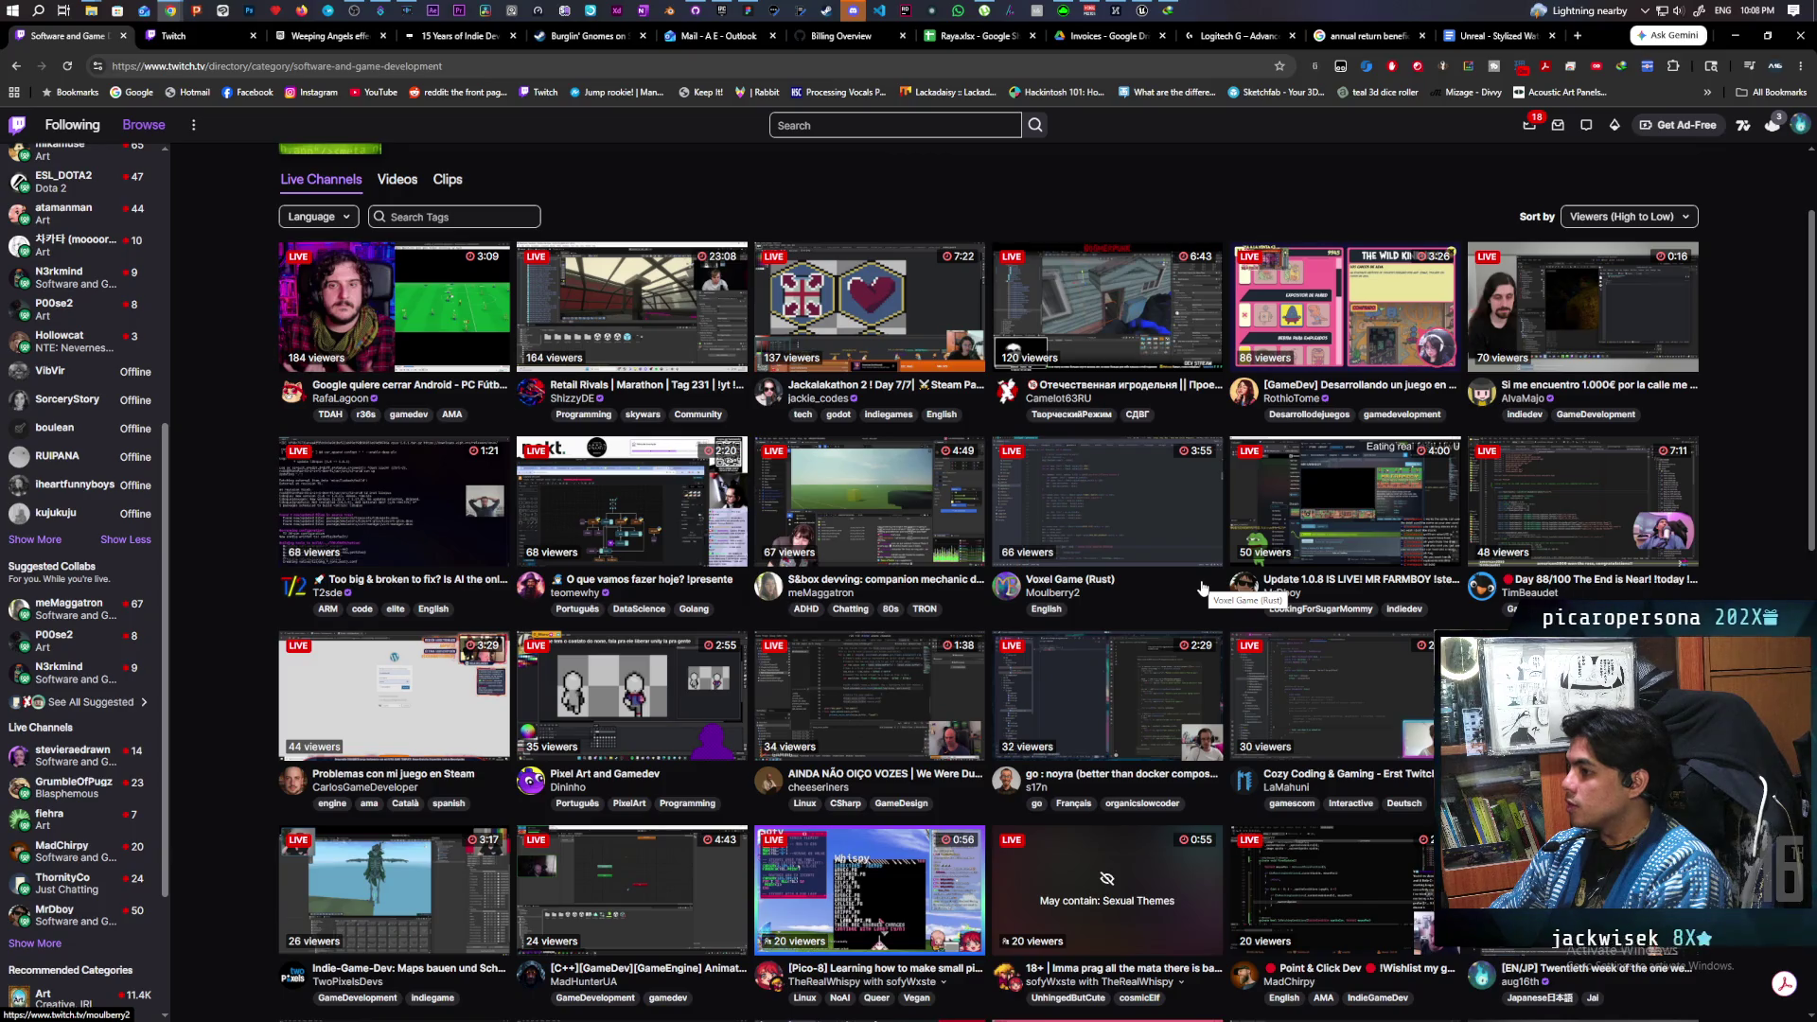
{"action": "scroll", "coordinate": [1203, 590], "scroll_direction": "down", "scroll_amount": 1}
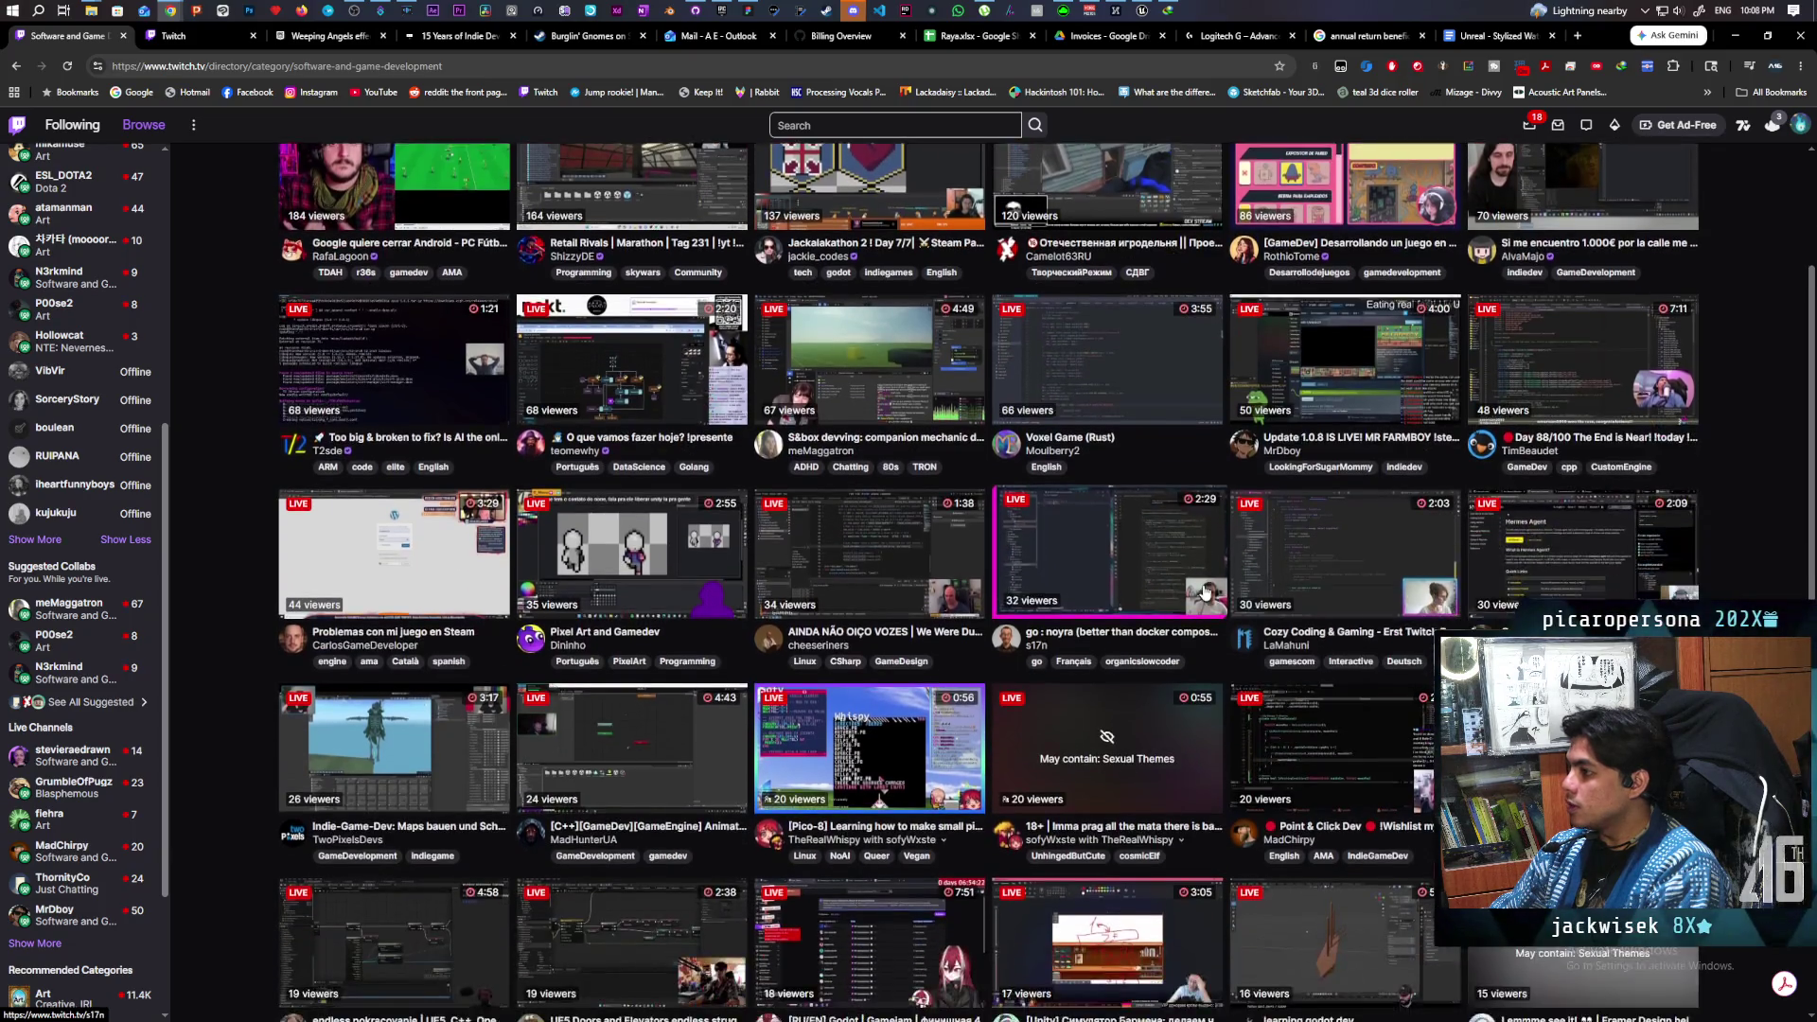